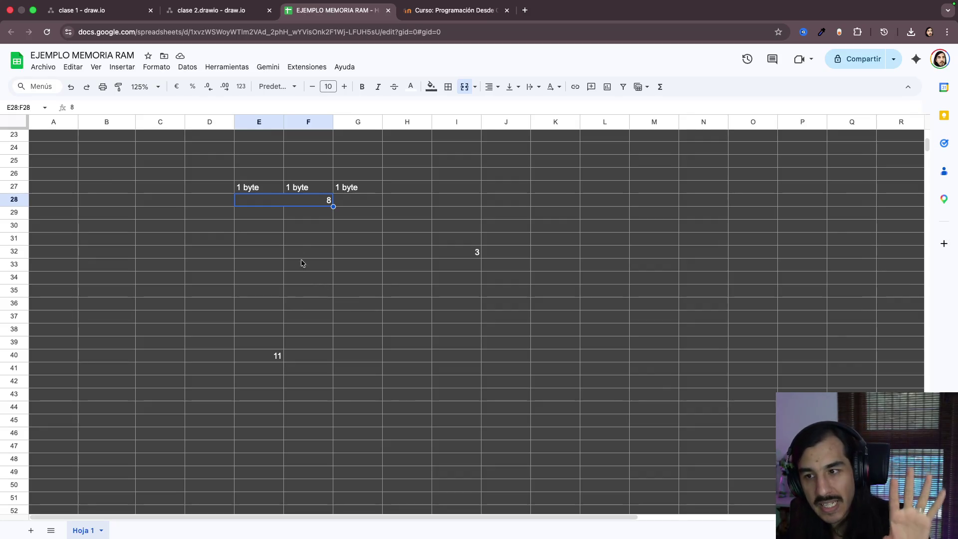
Step: Leave the memory-example sheet and switch to the clase 2.drawio diagram tab
left_click(300, 236)
left_click(301, 204)
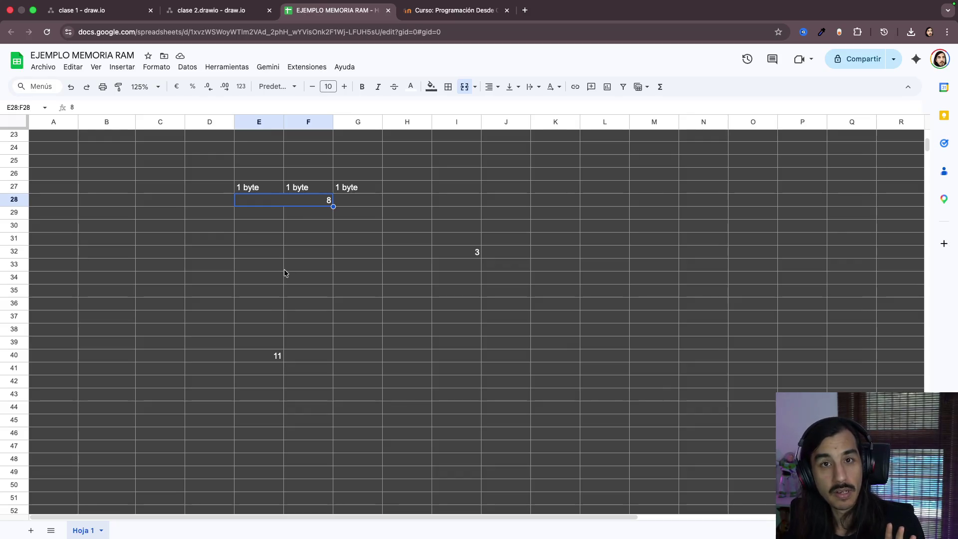
left_click(202, 13)
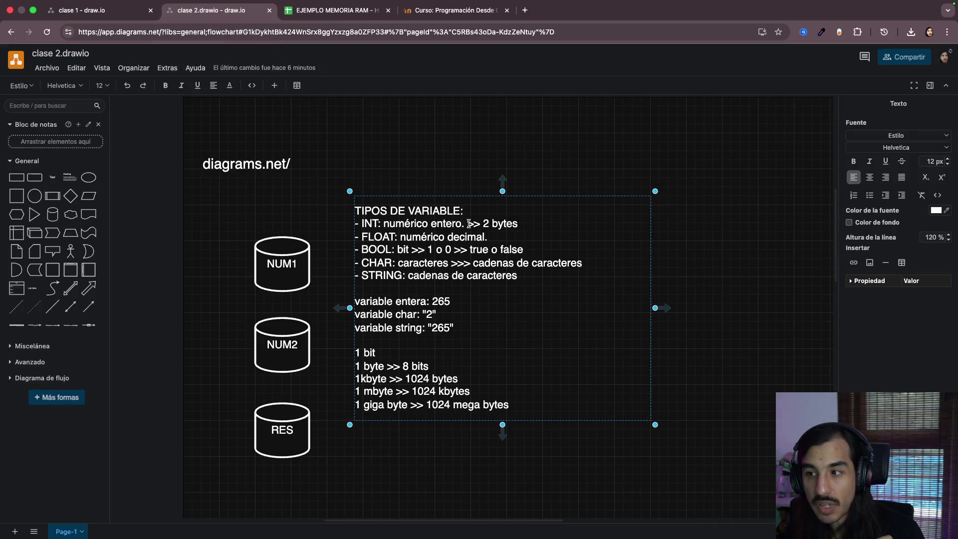
Step: Append '>> 4 bytes' after 'decimal.' on the FLOAT line of the variable-types notes
left_click_drag(469, 223, 518, 223)
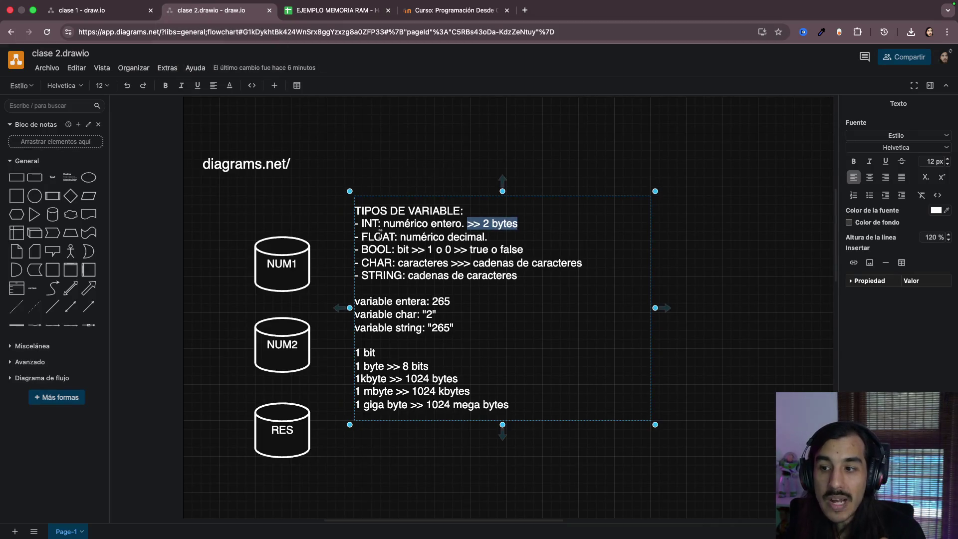
left_click_drag(380, 234, 477, 237)
left_click(491, 237)
type(">> 4 bytes")
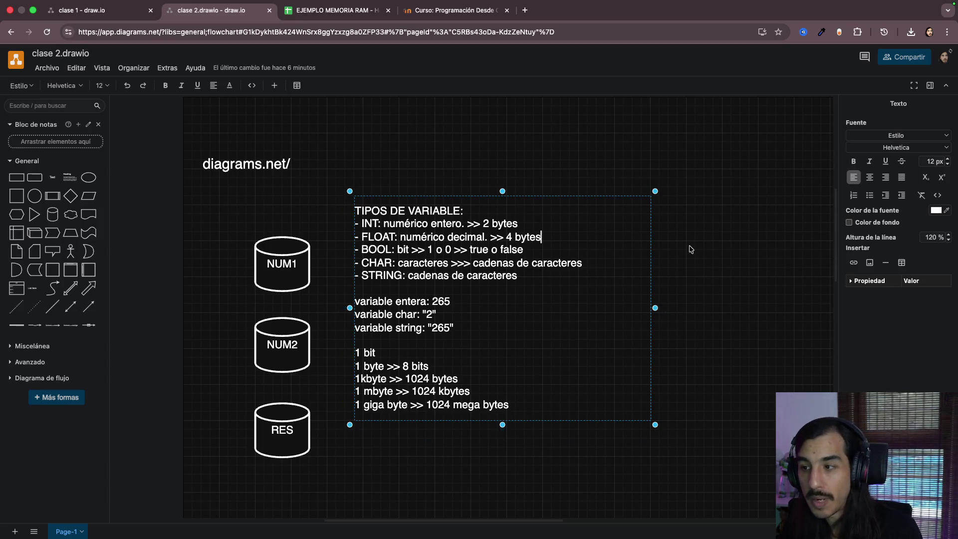
left_click(690, 250)
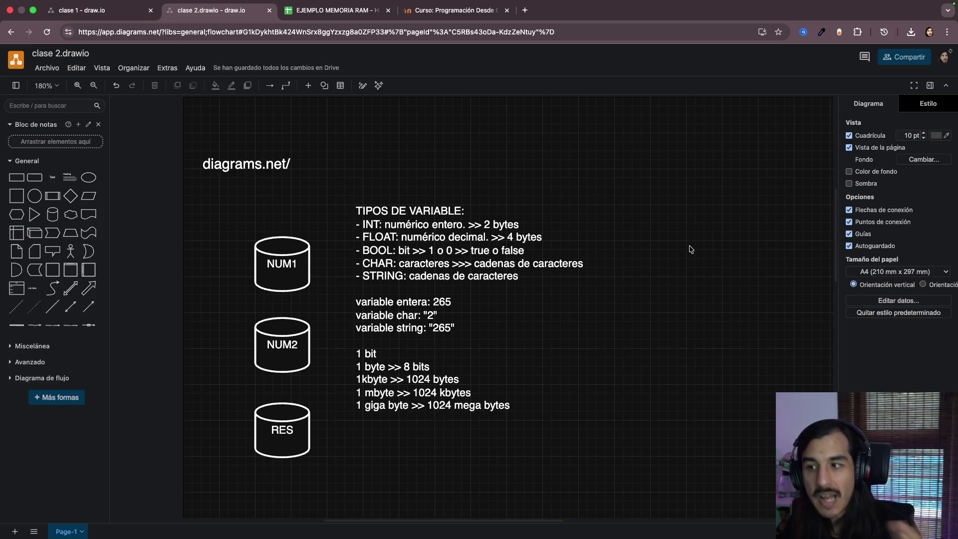
Step: Review the new 4 bytes note, stop editing and return to the EJEMPLO MEMORIA RAM sheet
double_click(492, 242)
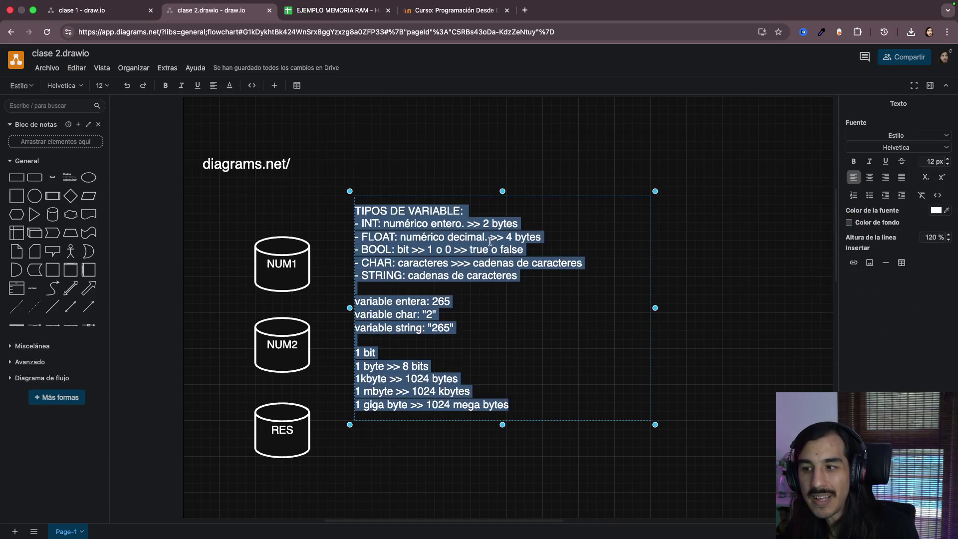
left_click(429, 237)
left_click_drag(452, 236, 555, 237)
left_click(447, 263)
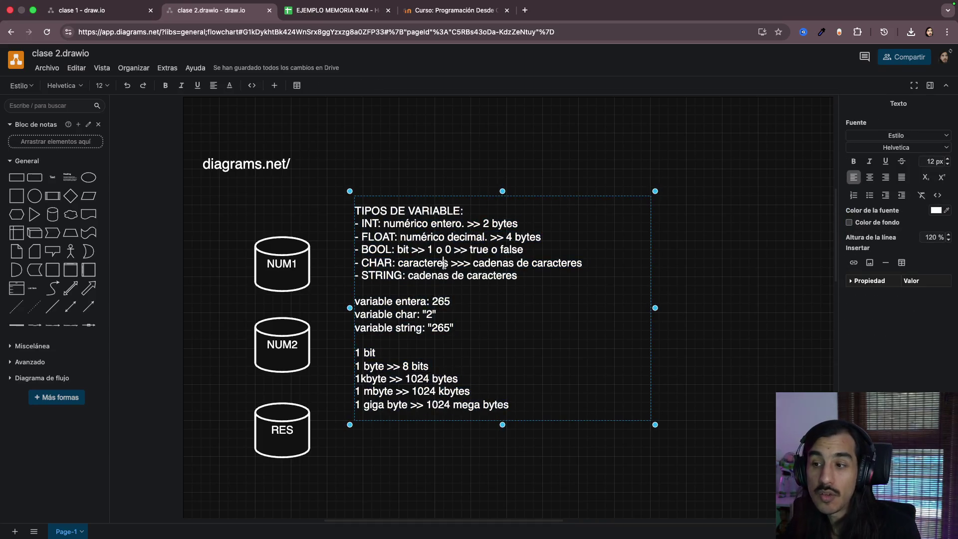
left_click(328, 233)
left_click(329, 7)
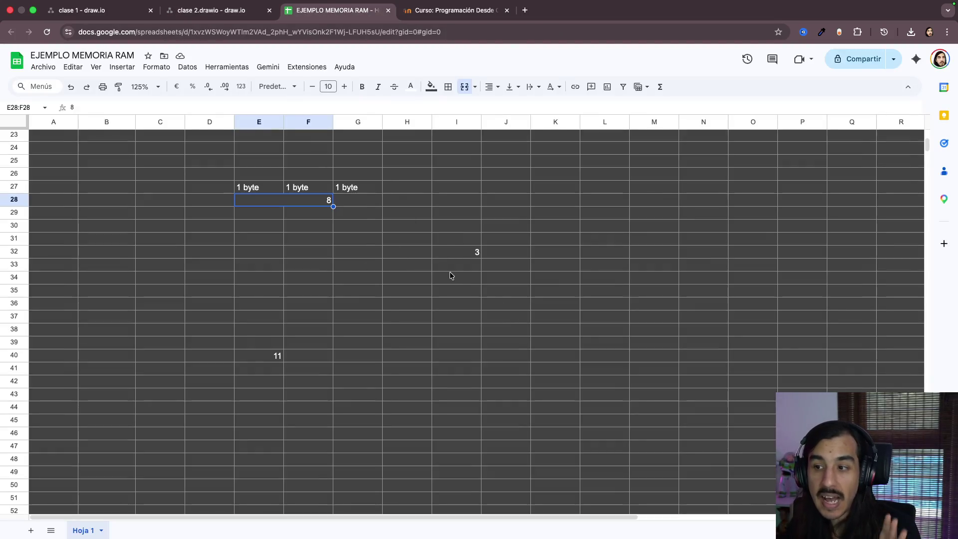
Step: Merge I38:L38 into one cell holding 12,76, then switch back to the clase 2.drawio diagram
left_click_drag(467, 330, 597, 332)
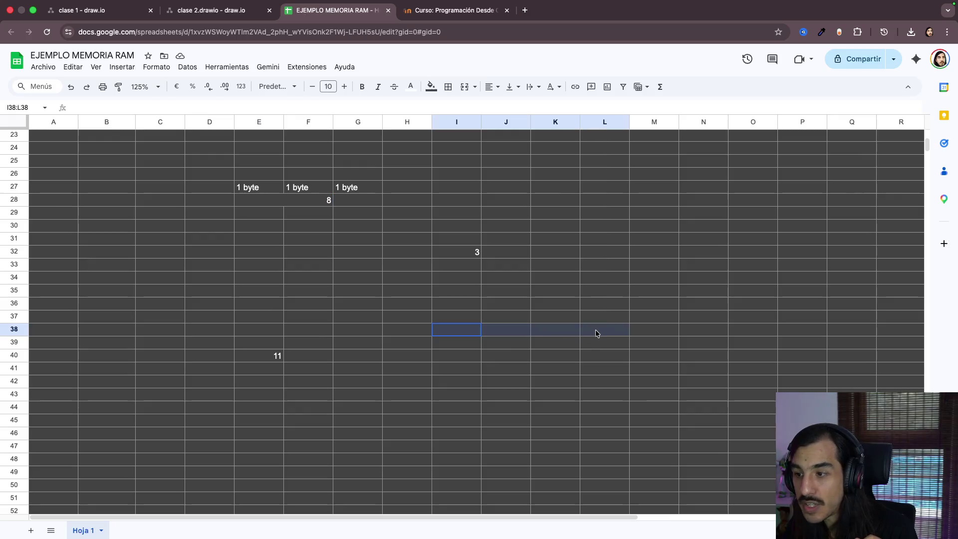
left_click(465, 88)
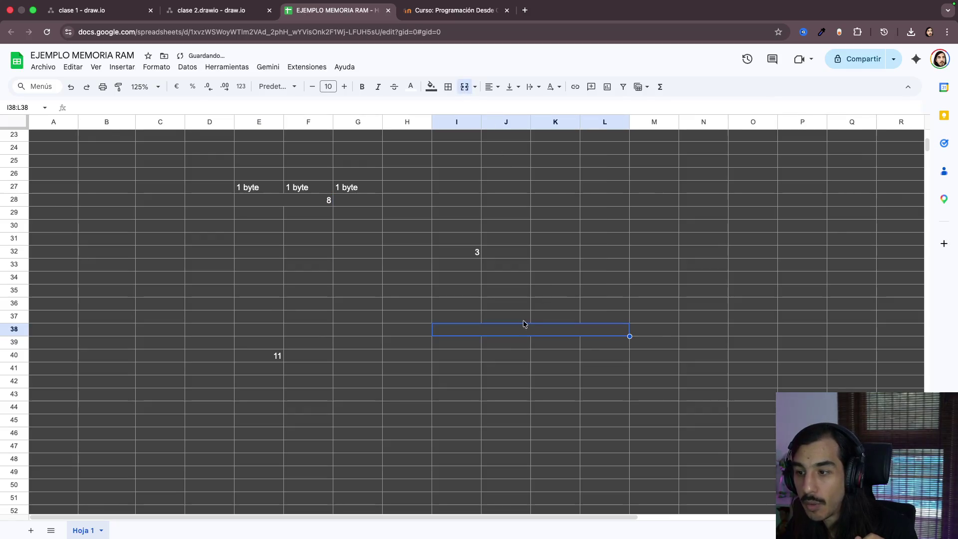
type("12,76")
key("Return")
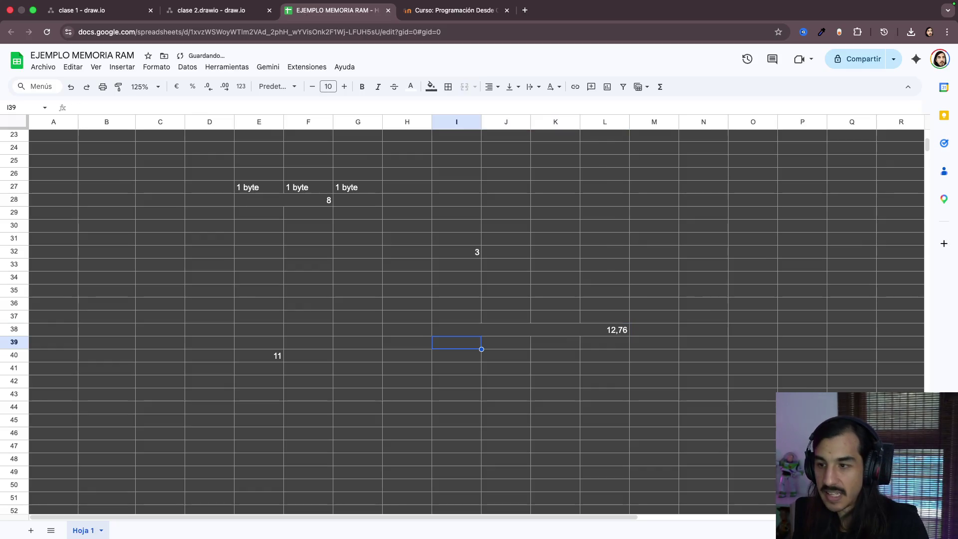
left_click(593, 329)
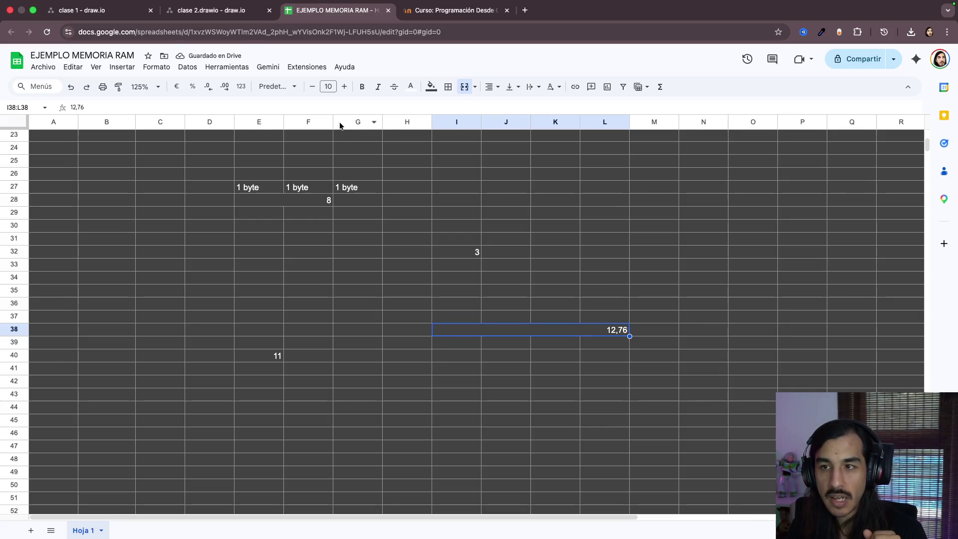
left_click(216, 13)
mouse_move(444, 242)
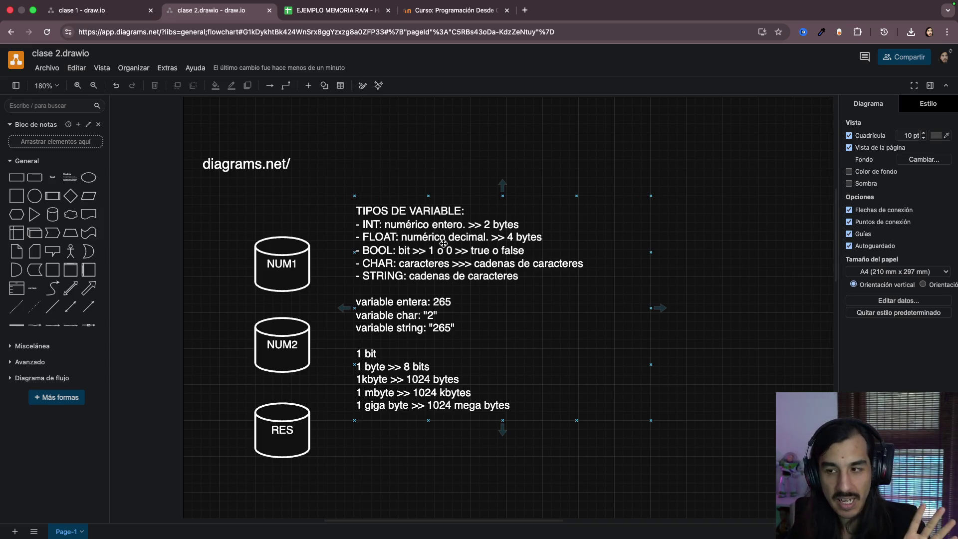
Step: Append '>>> 1 byte' after 'true o false' on the BOOL line, then return to the spreadsheet
double_click(427, 247)
mouse_move(391, 249)
left_mouse_down()
mouse_move(527, 239)
mouse_move(571, 248)
left_mouse_up()
left_click(570, 249)
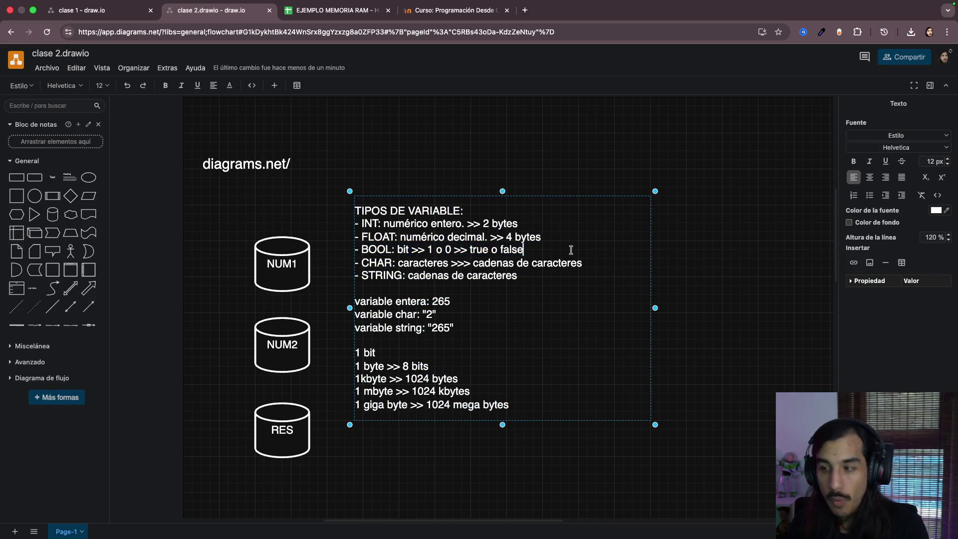
type(">>>")
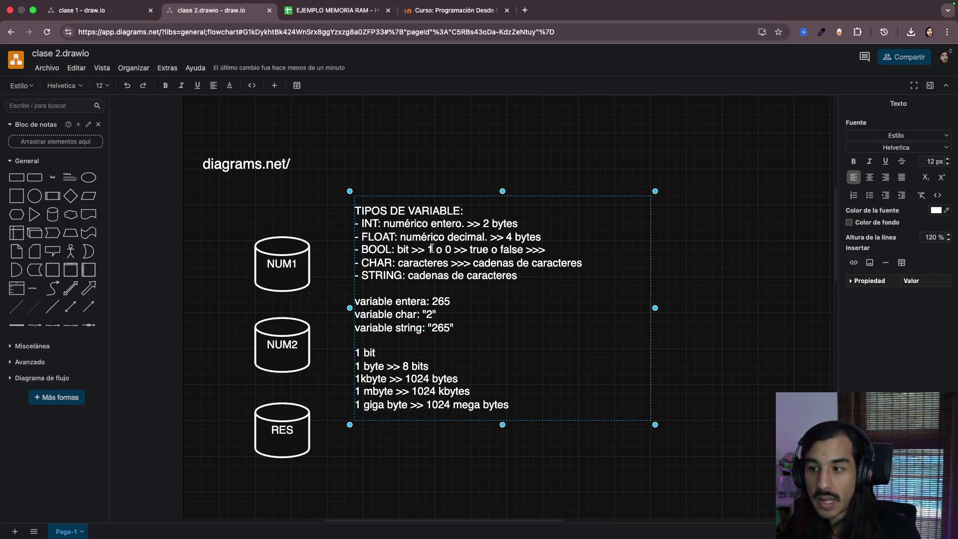
left_click_drag(397, 249, 542, 250)
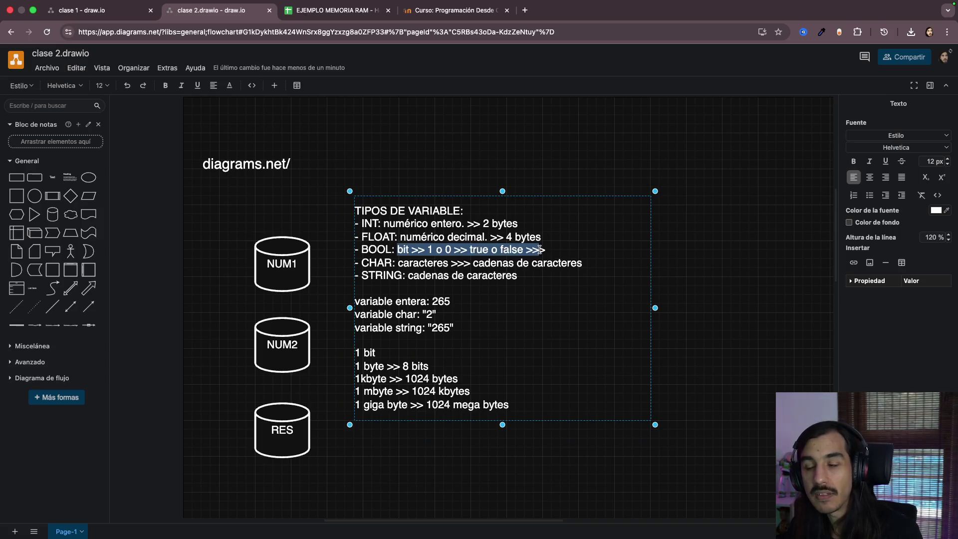
left_click(569, 250)
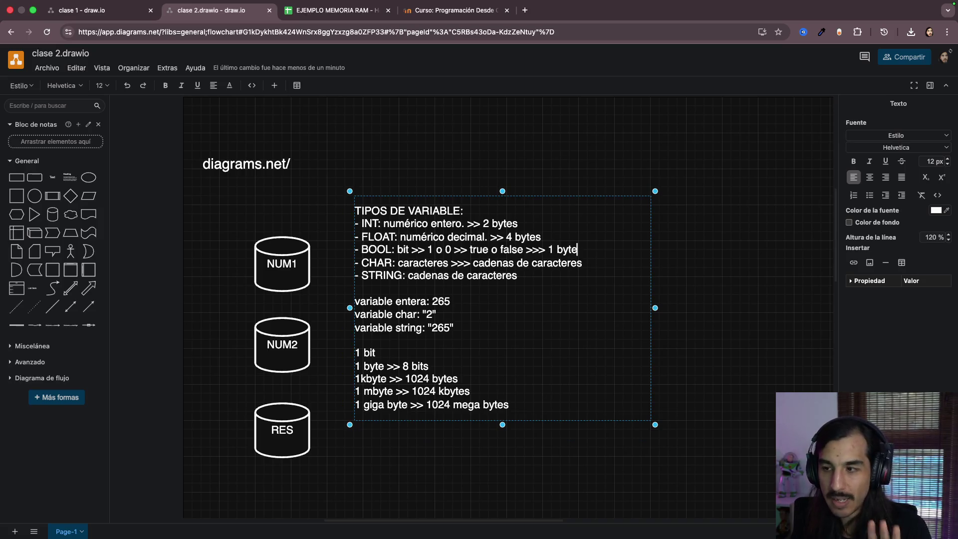
left_click(683, 276)
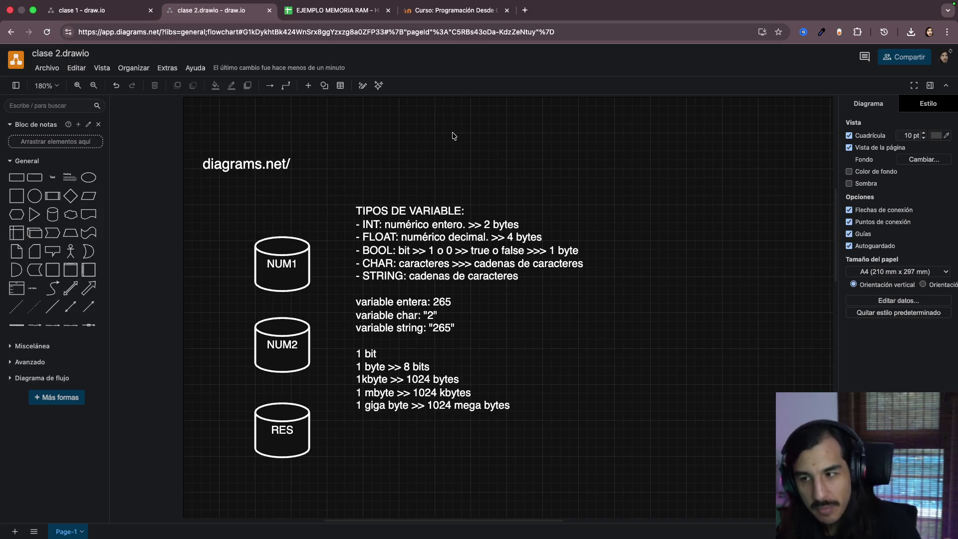
left_click(441, 228)
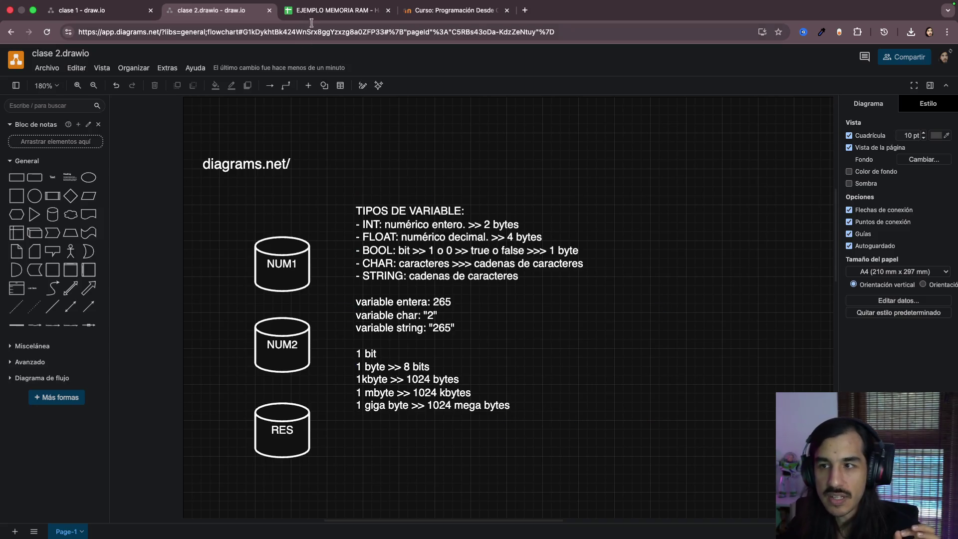
left_click(337, 11)
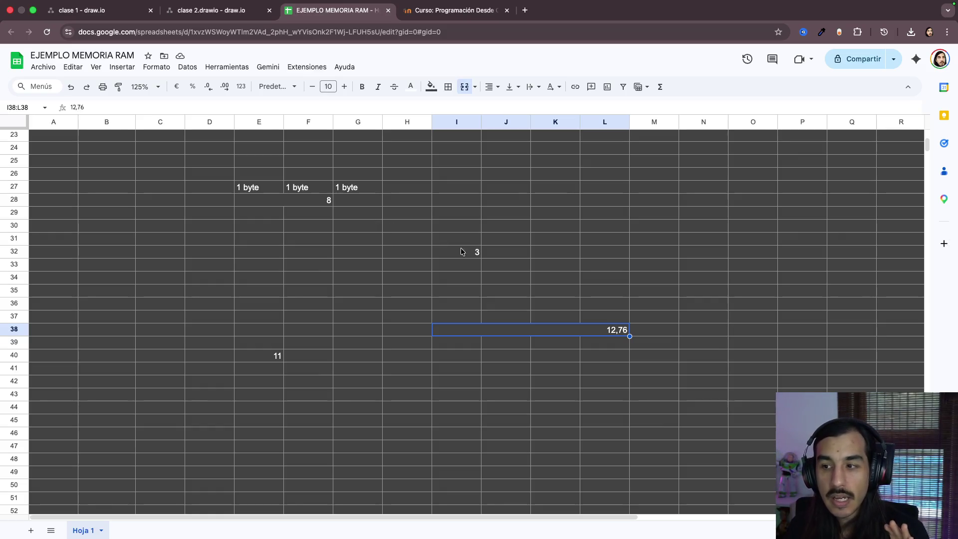
Step: Point out cells E33 through H33 in the sheet, then switch back to the clase 2.drawio diagram
left_click(264, 266)
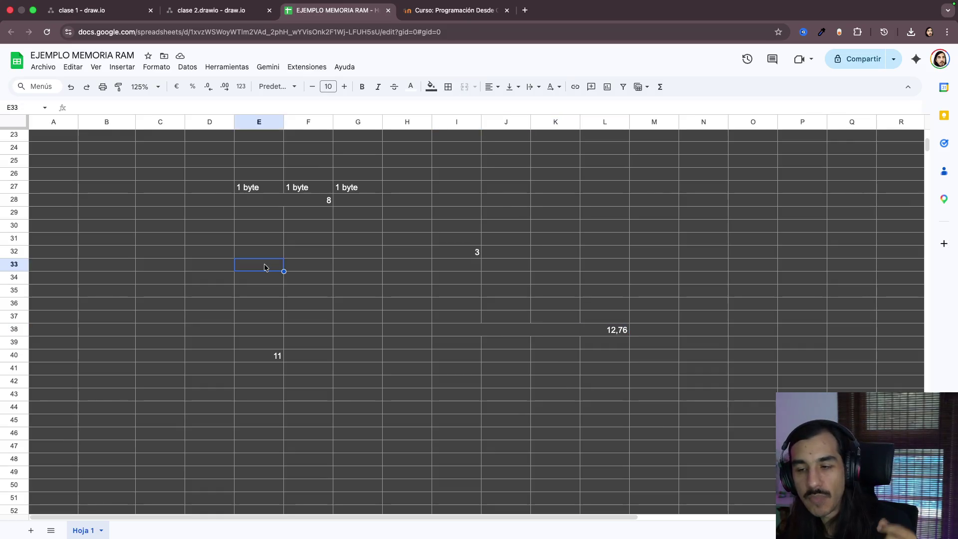
left_click(296, 270)
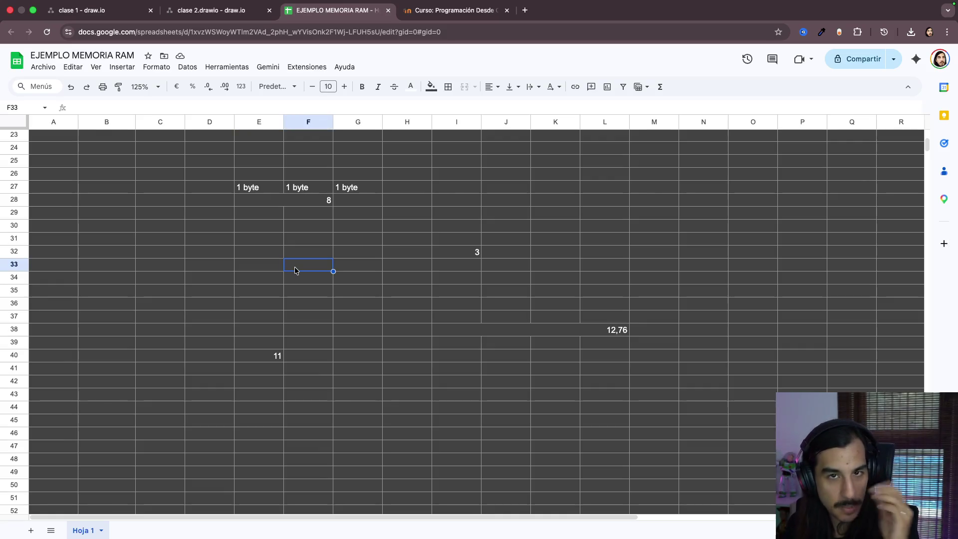
left_click_drag(258, 270, 371, 268)
left_click(416, 269)
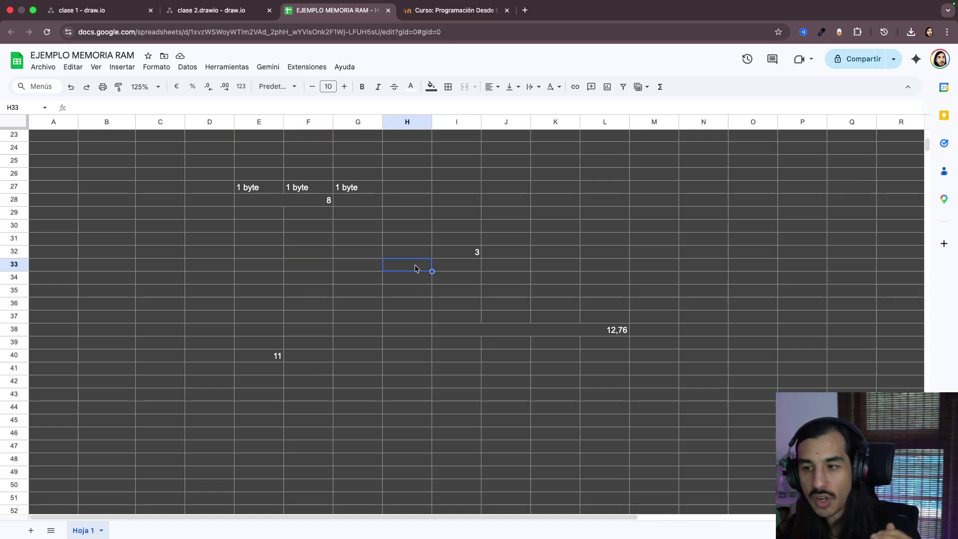
left_click_drag(263, 271, 396, 270)
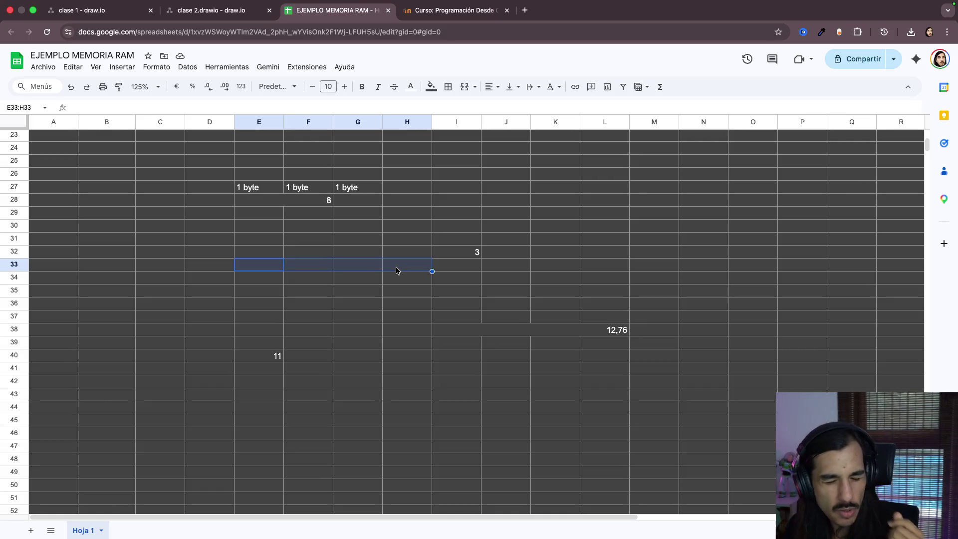
left_click(346, 271)
left_click(264, 268)
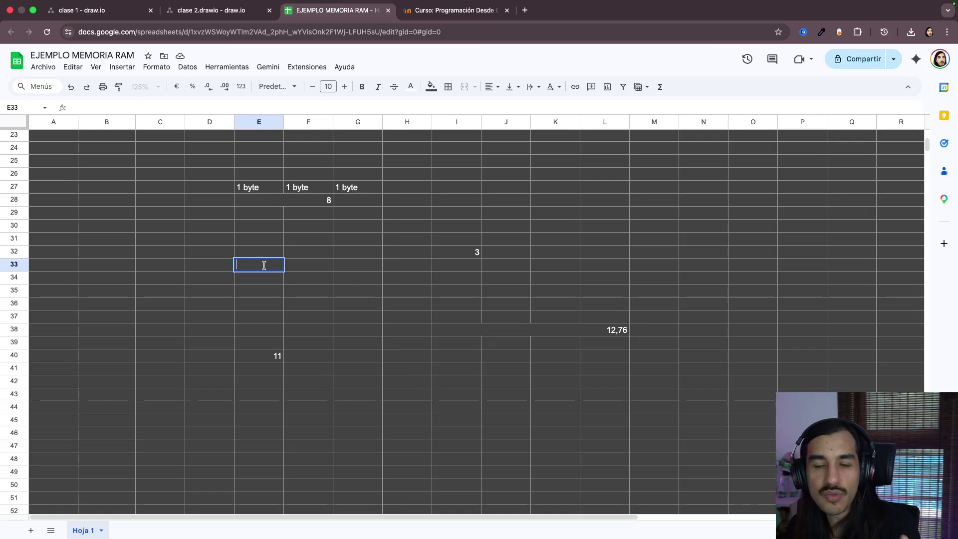
left_click(311, 266)
left_click(263, 265)
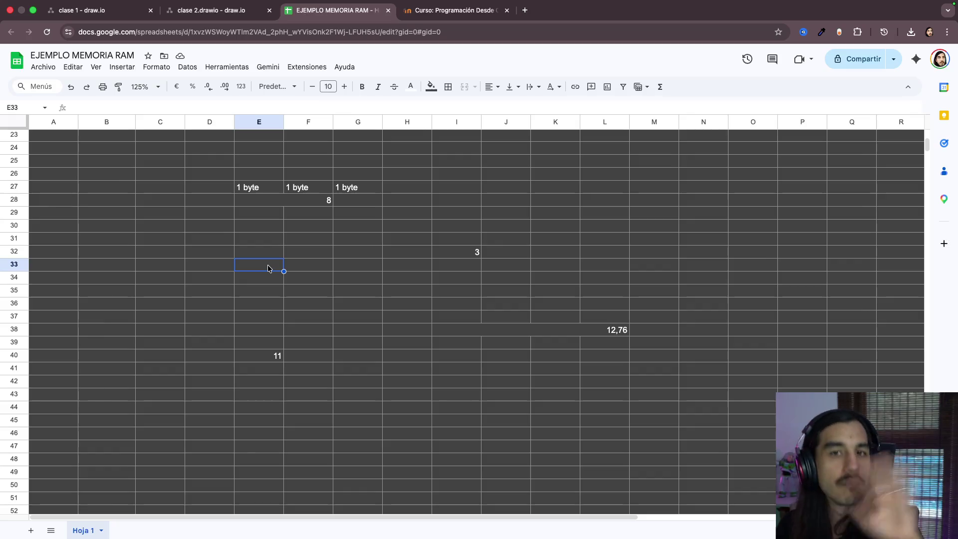
left_click(225, 12)
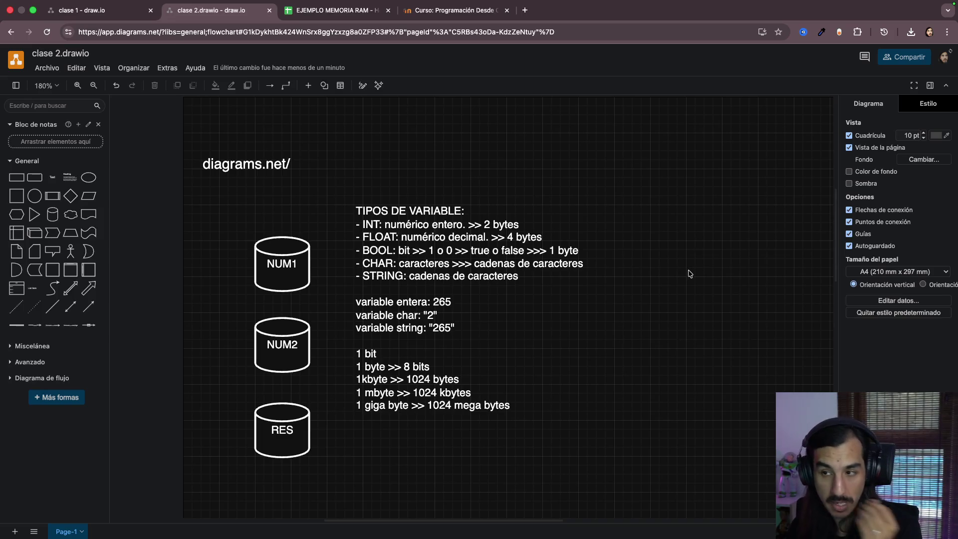
Step: Append ' 1 byte' to the end of the CHAR line in the variable-types notes
left_click(644, 259)
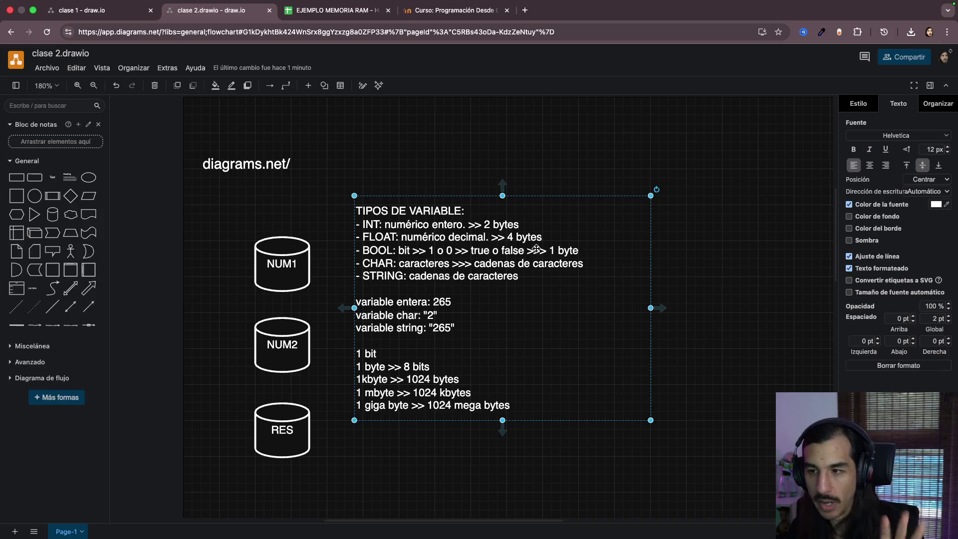
double_click(419, 238)
left_click(385, 222)
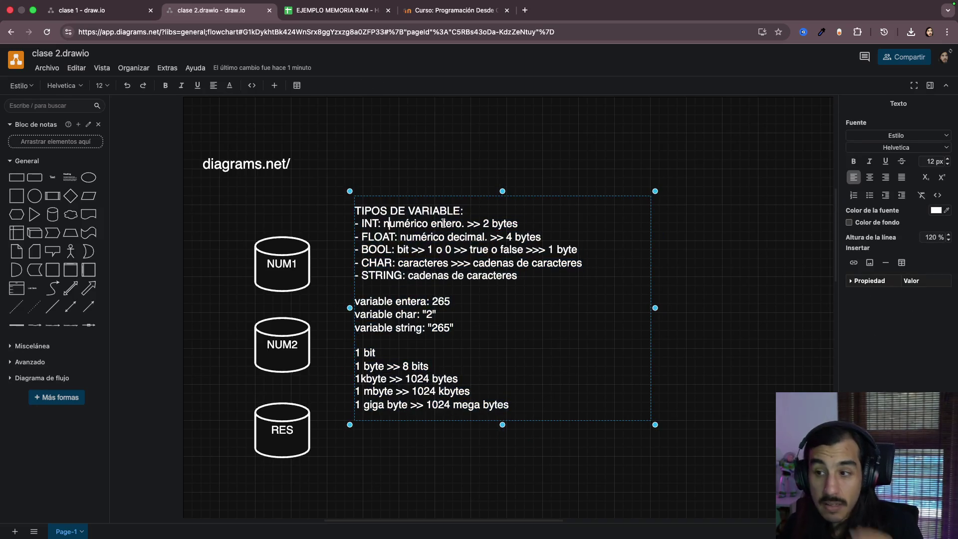
left_click_drag(400, 237, 553, 237)
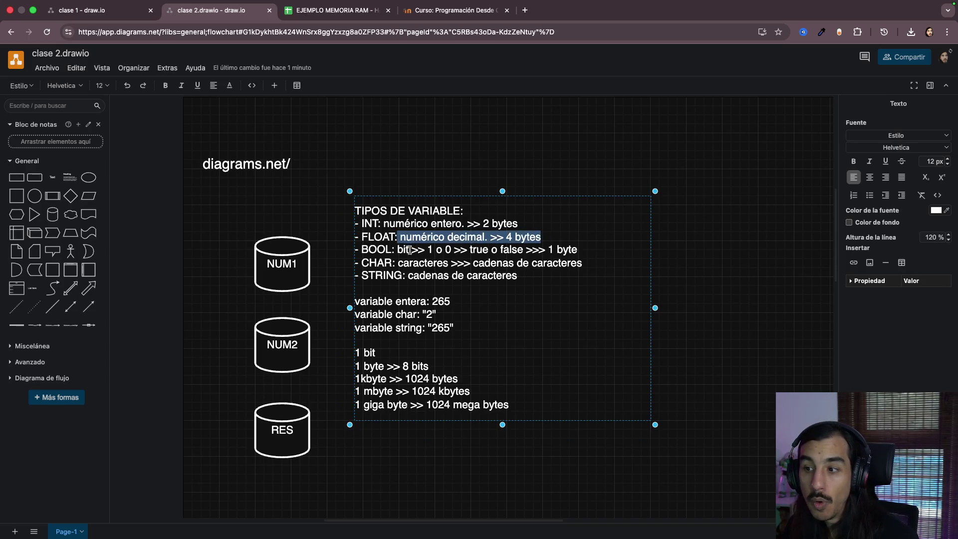
left_click(584, 249)
left_click(492, 263)
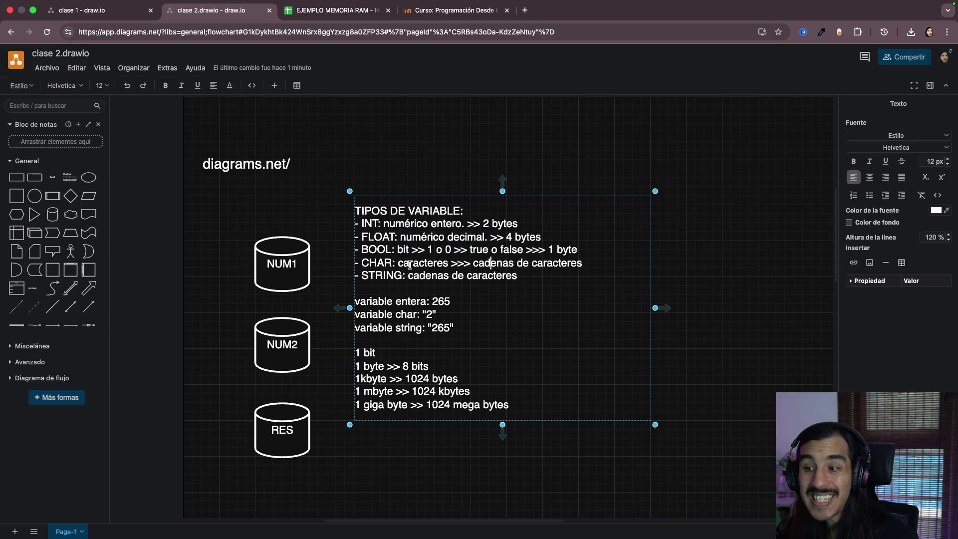
left_click_drag(375, 260, 588, 262)
key("ctrl+a")
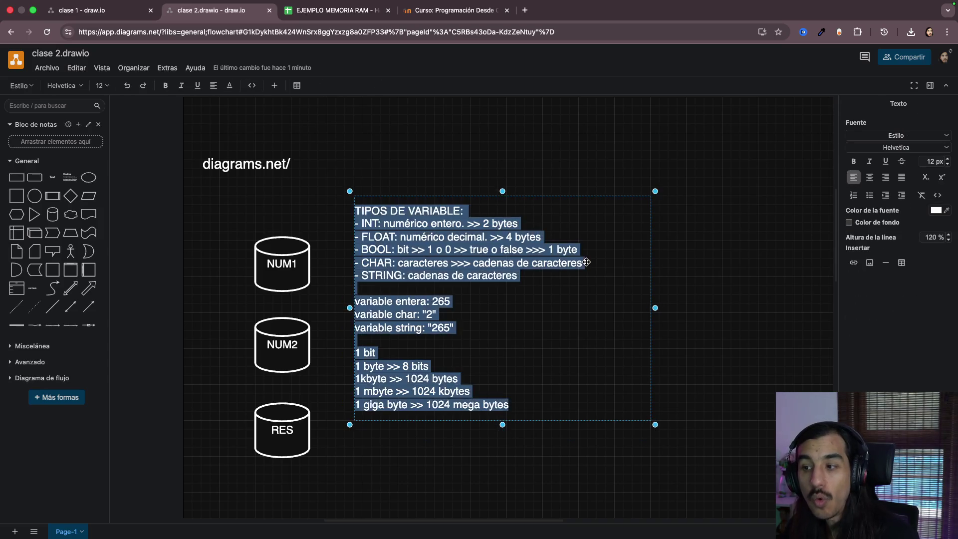
left_click(561, 262)
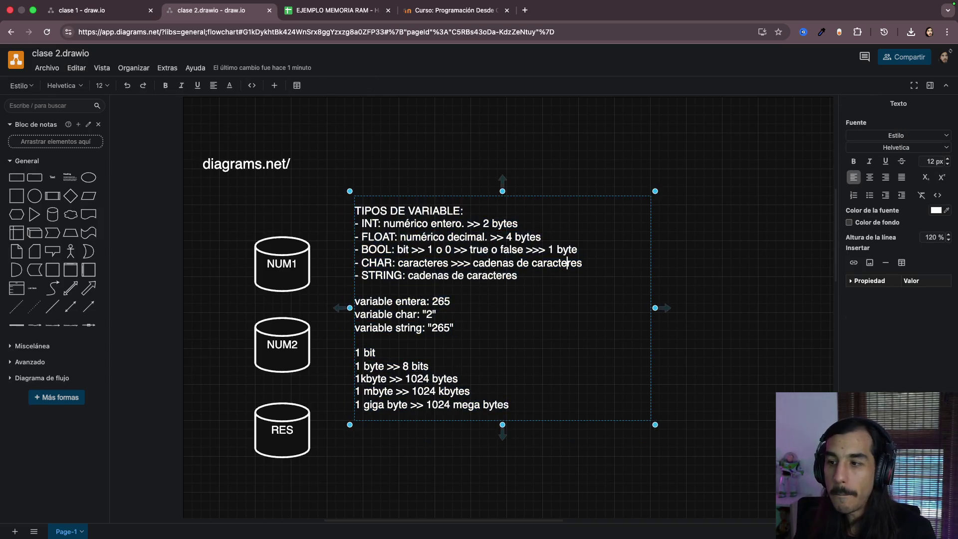
key("Right")
key("Right")
key("Right")
type("1 byte")
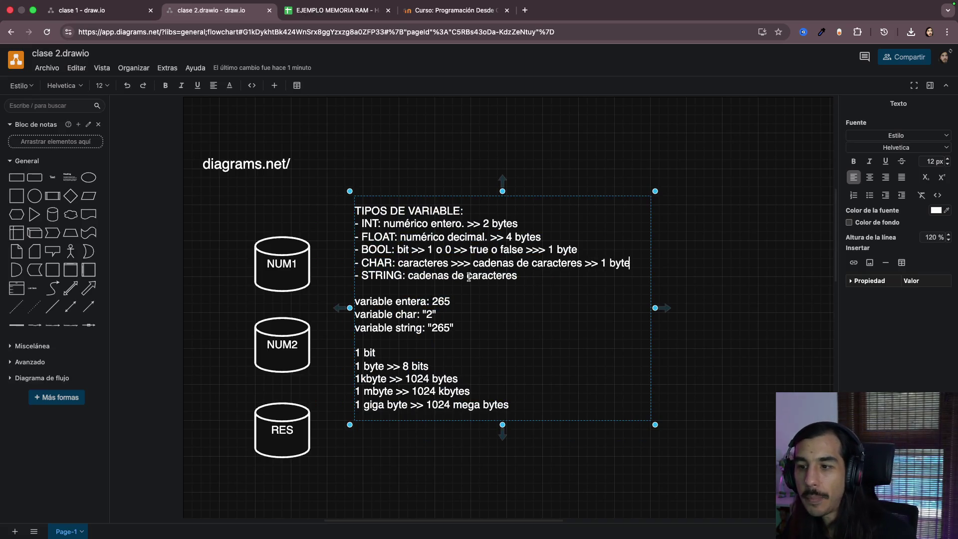
Step: Append ' >> X bytes' to the STRING line and finish editing the notes
left_click_drag(466, 276, 518, 276)
left_click(518, 276)
type(">> X bytes")
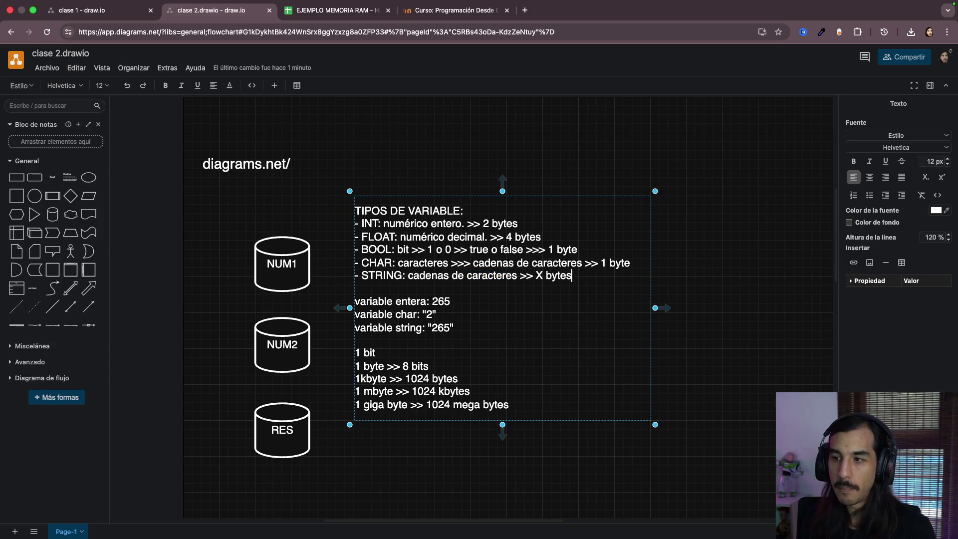
left_click(695, 283)
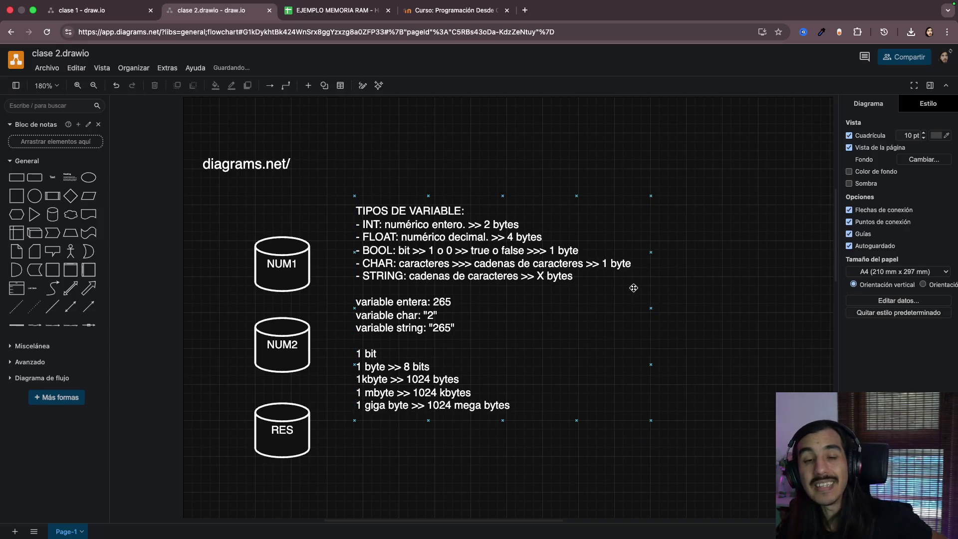
mouse_move(420, 276)
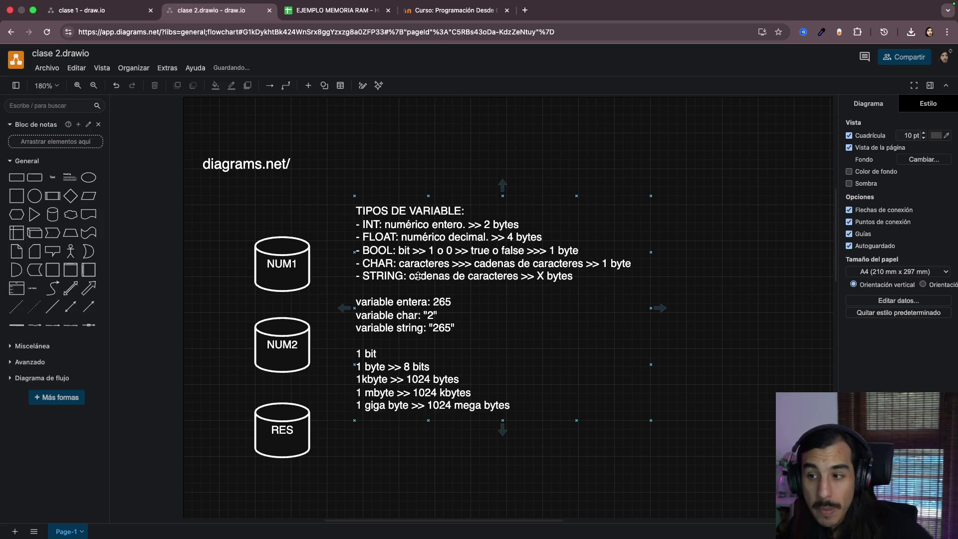
left_click(418, 275)
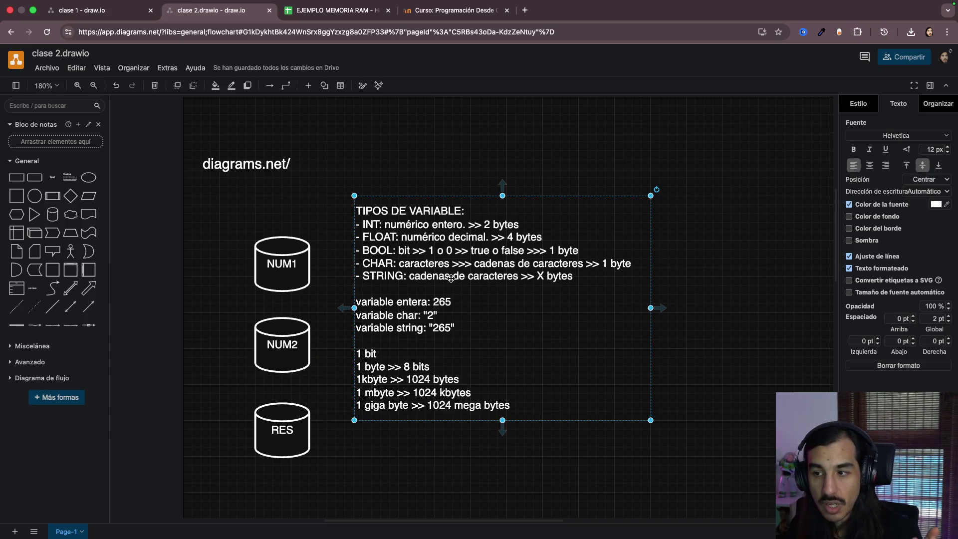
double_click(412, 274)
left_click_drag(409, 274, 517, 275)
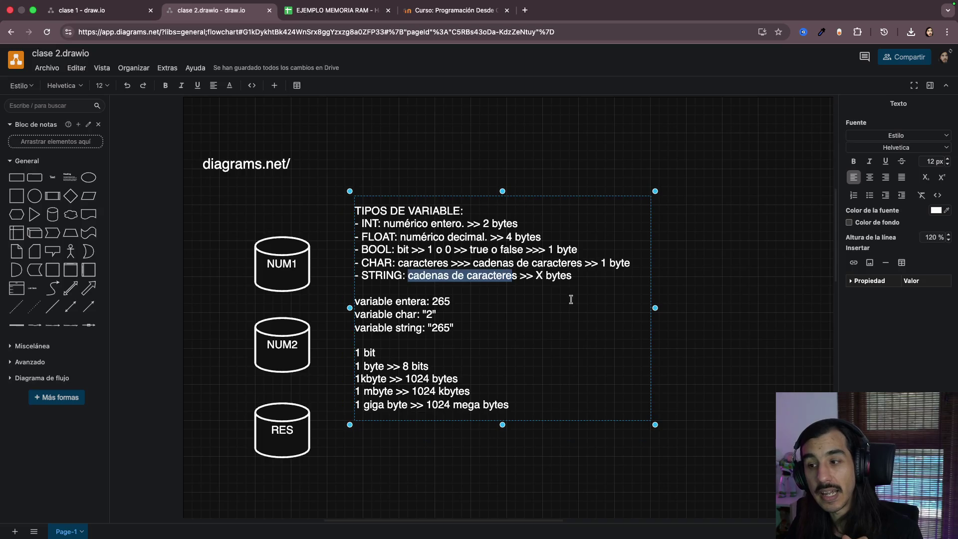
left_click_drag(536, 275, 584, 275)
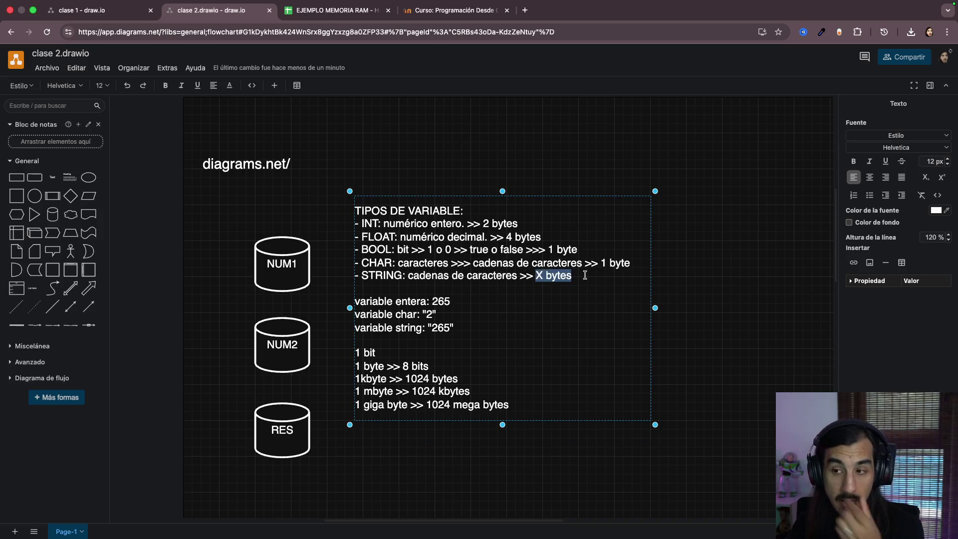
left_click(402, 276)
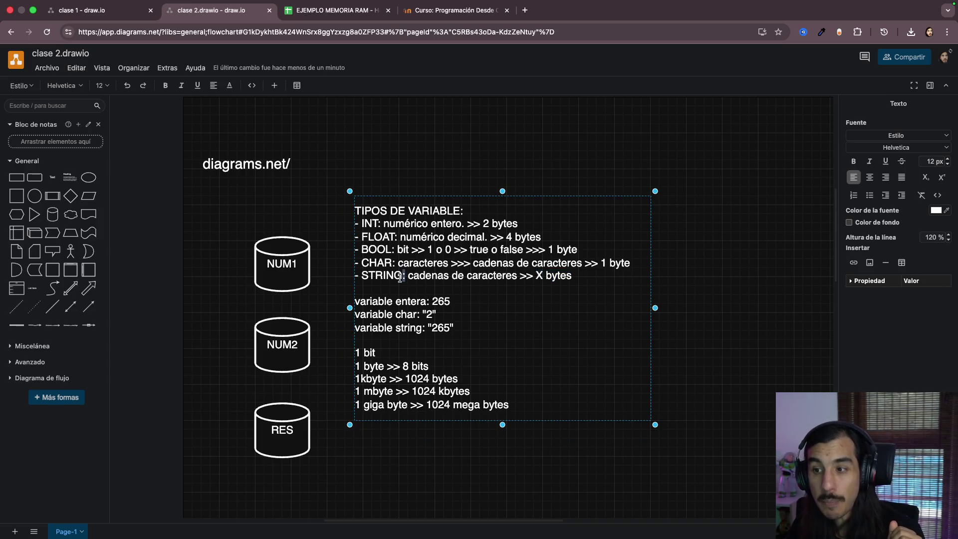
double_click(384, 276)
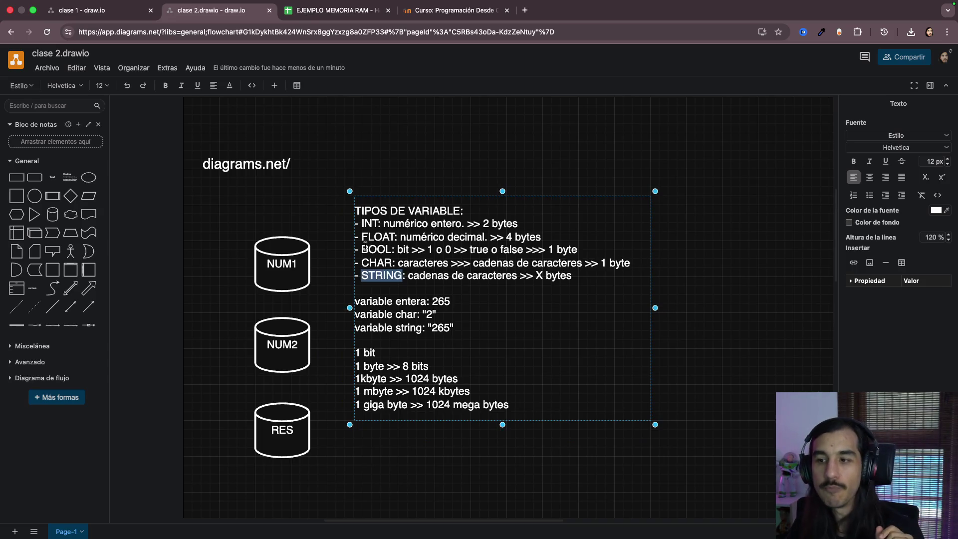
left_click_drag(363, 224, 394, 250)
double_click(379, 263)
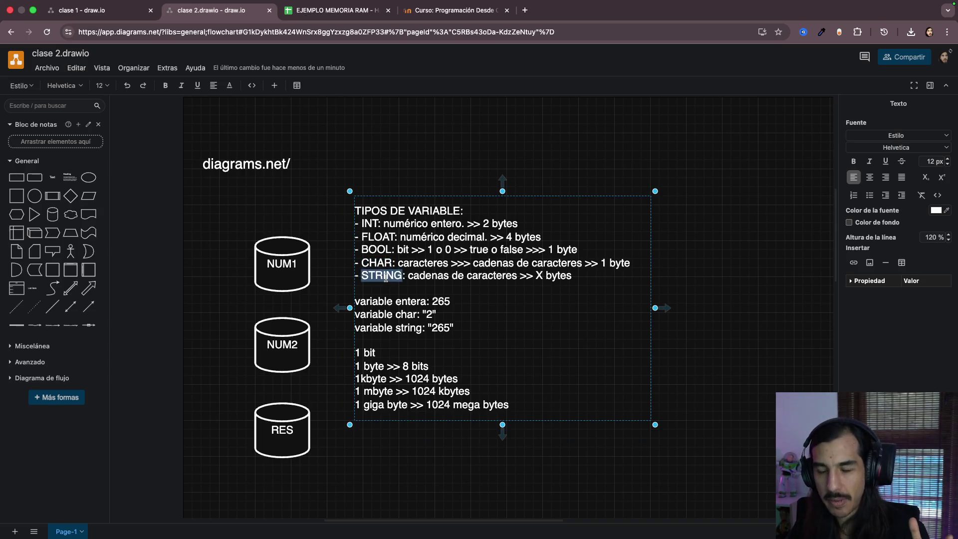
double_click(387, 278)
double_click(374, 277)
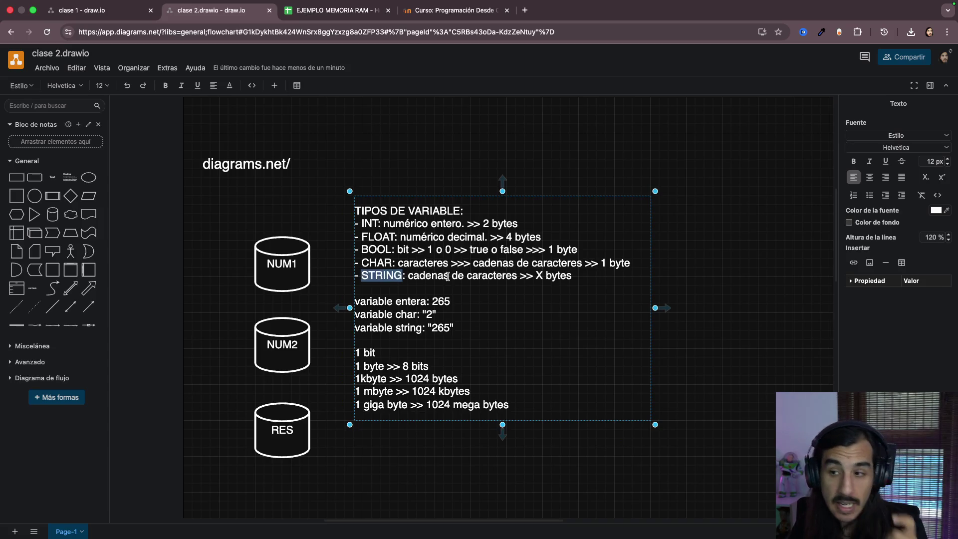
left_click(393, 277)
left_click_drag(366, 275, 600, 272)
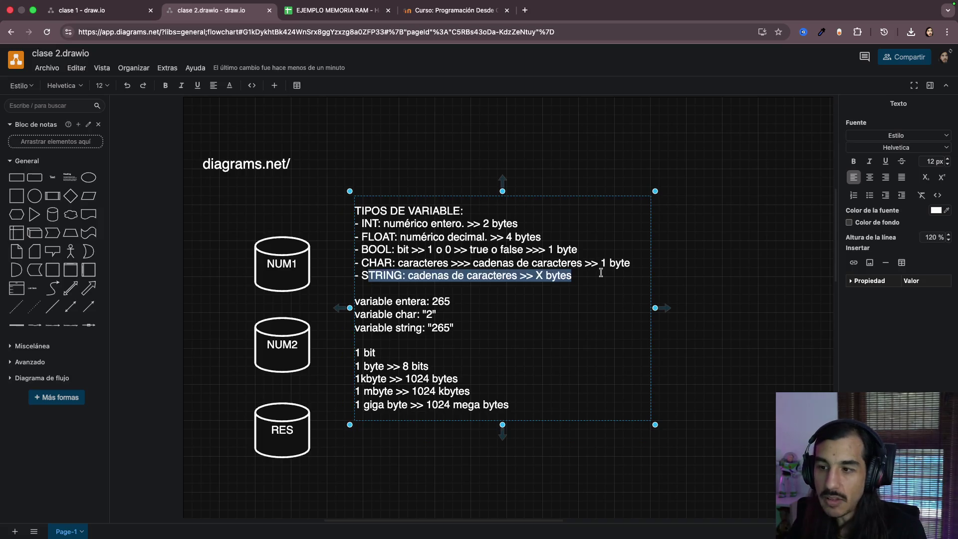
left_click(625, 272)
left_click(501, 300)
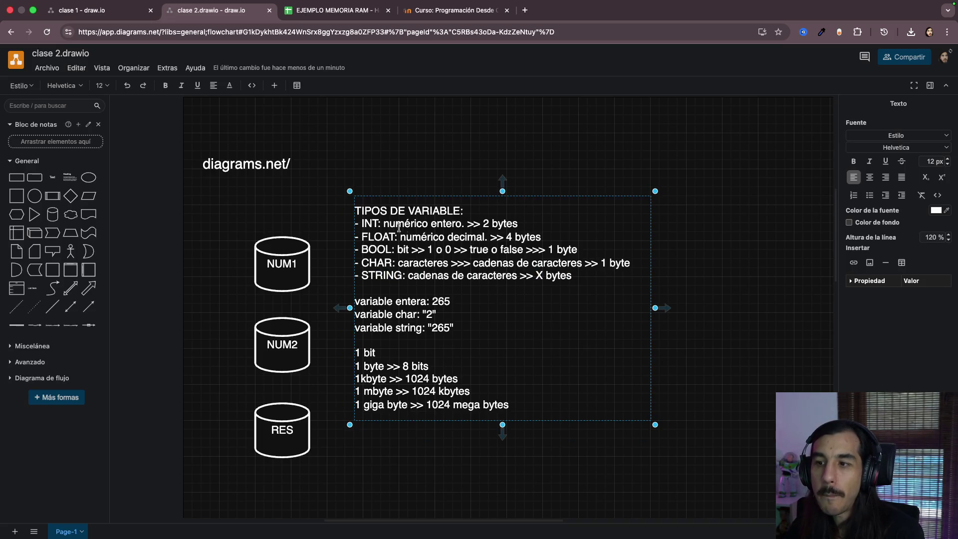
left_click_drag(375, 223, 594, 281)
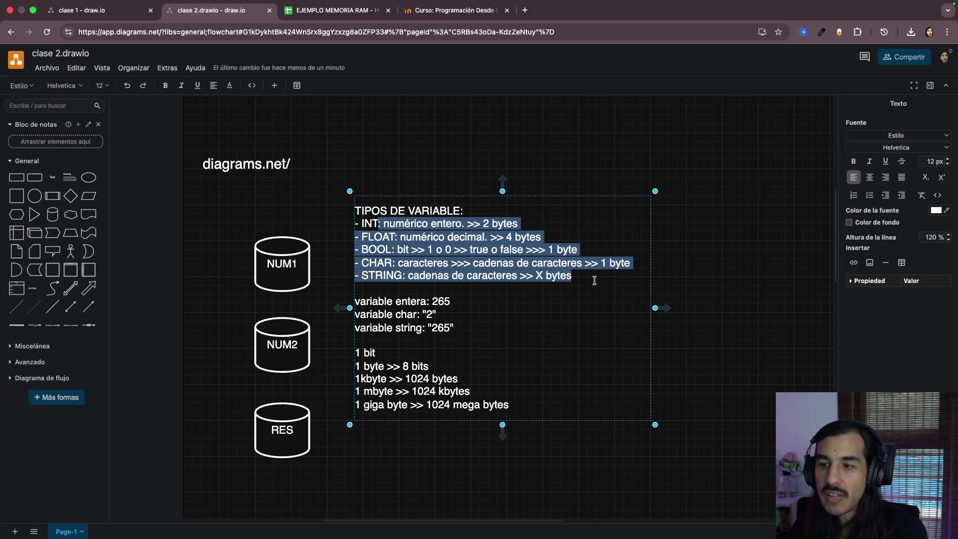
left_click(674, 282)
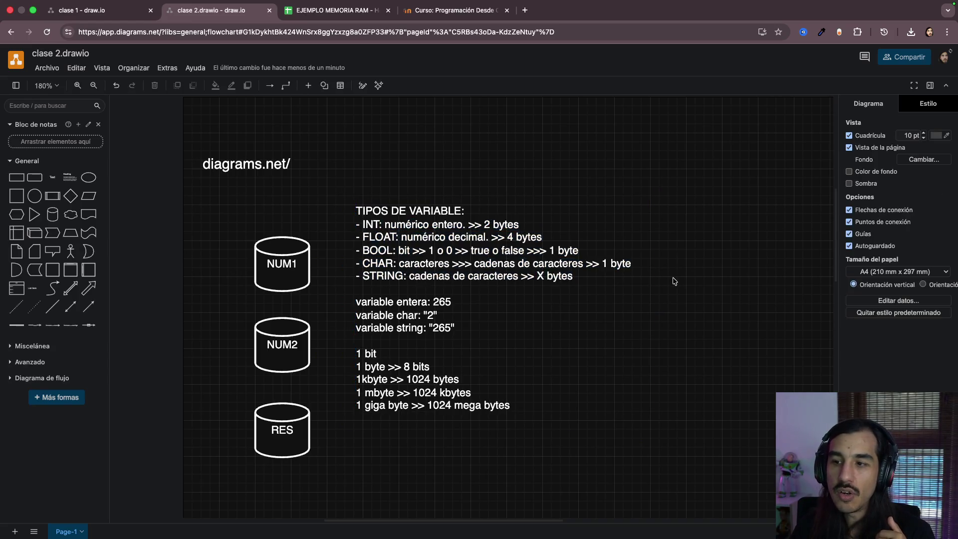
left_click(508, 268)
double_click(375, 228)
left_click(365, 223)
left_click_drag(360, 223, 563, 235)
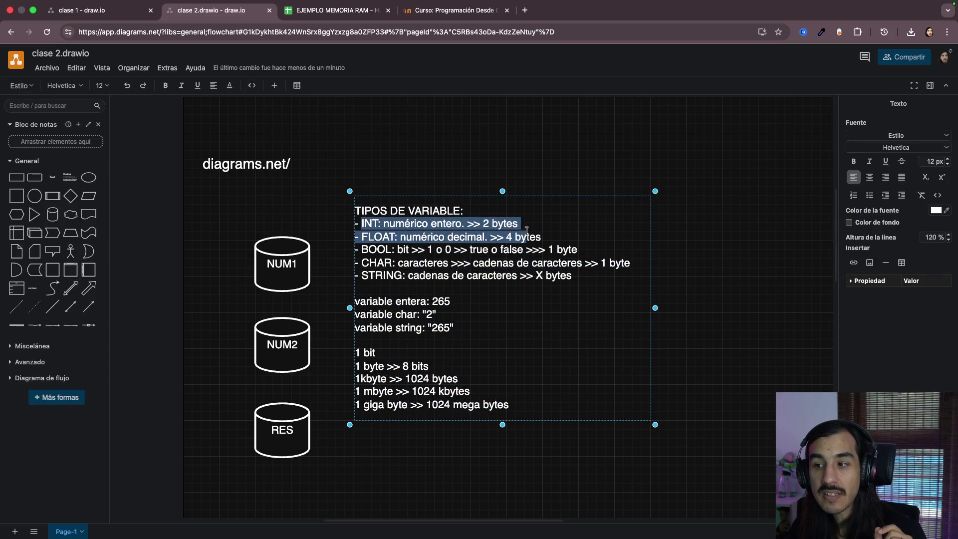
left_click(569, 234)
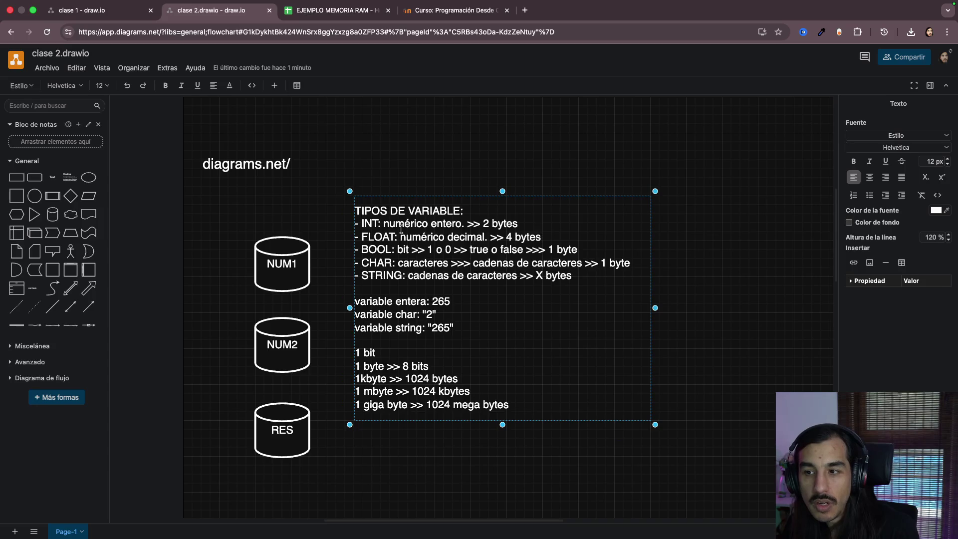
left_click(543, 220)
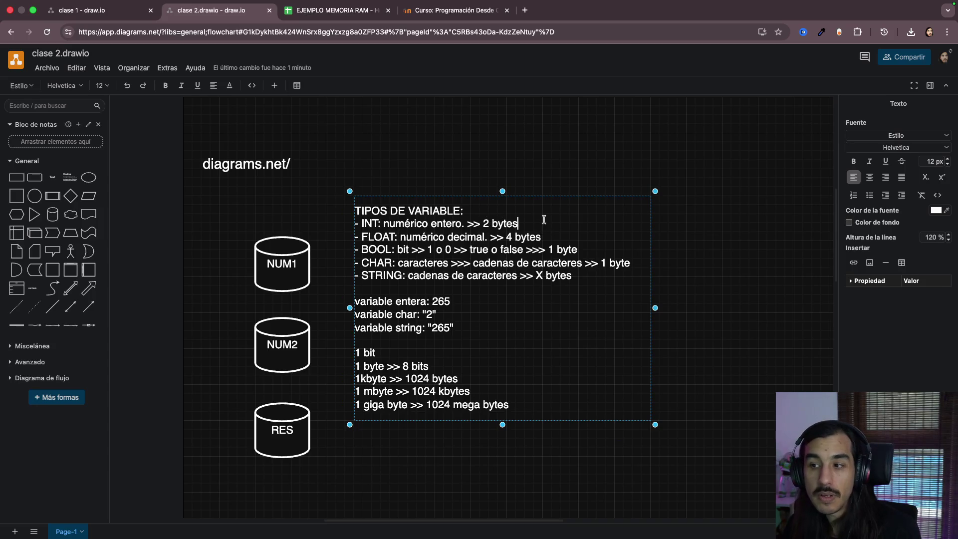
Step: Append ' >> LONG SHORT TINY' after '2 bytes' on the INT line, fixing a stray letter
key("shift+Left")
key("shift+Left")
key("shift+Left")
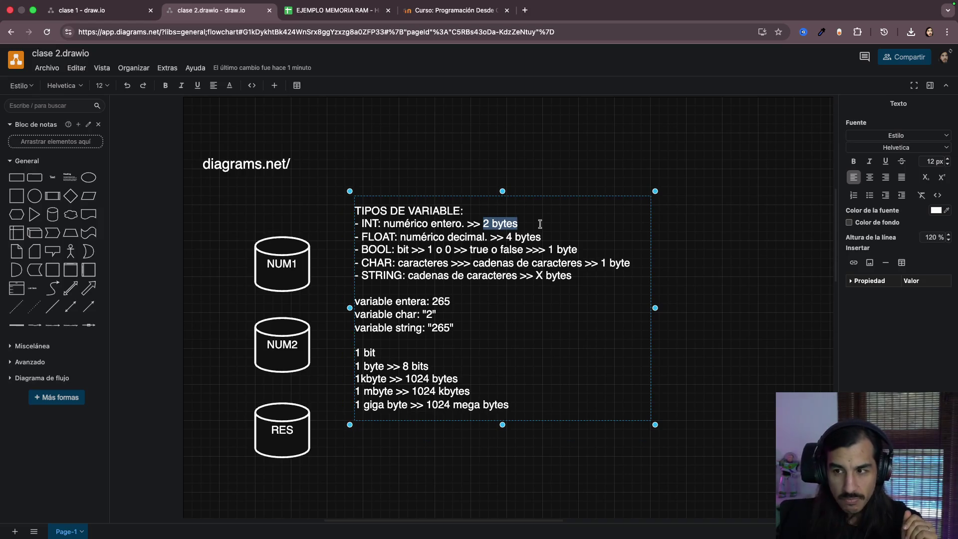
left_click(531, 224)
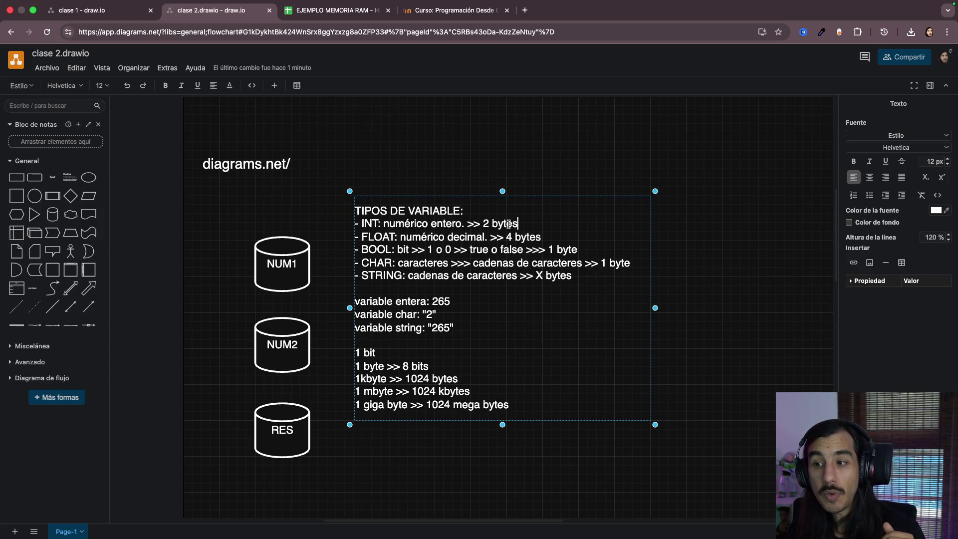
left_click_drag(363, 223, 468, 224)
left_click(515, 222)
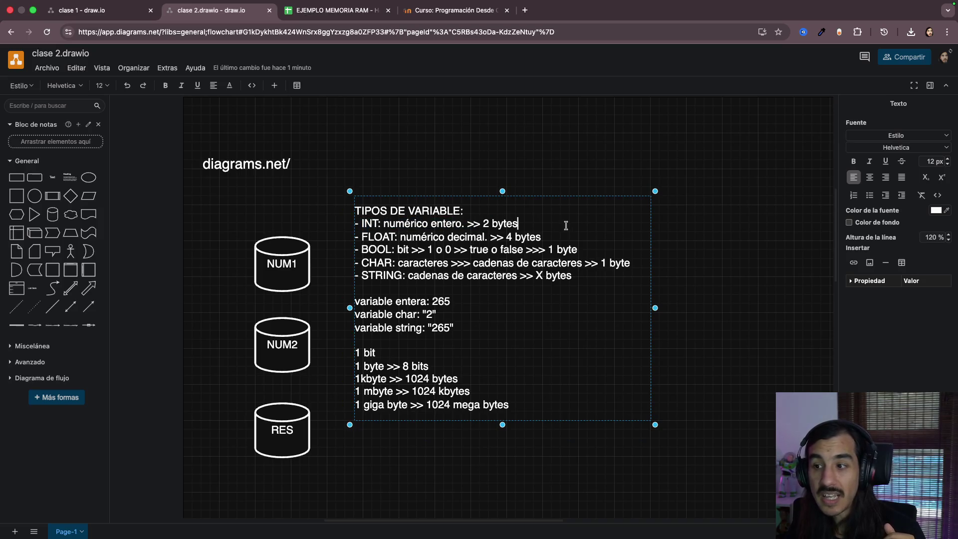
type(">> ")
type("LONG A")
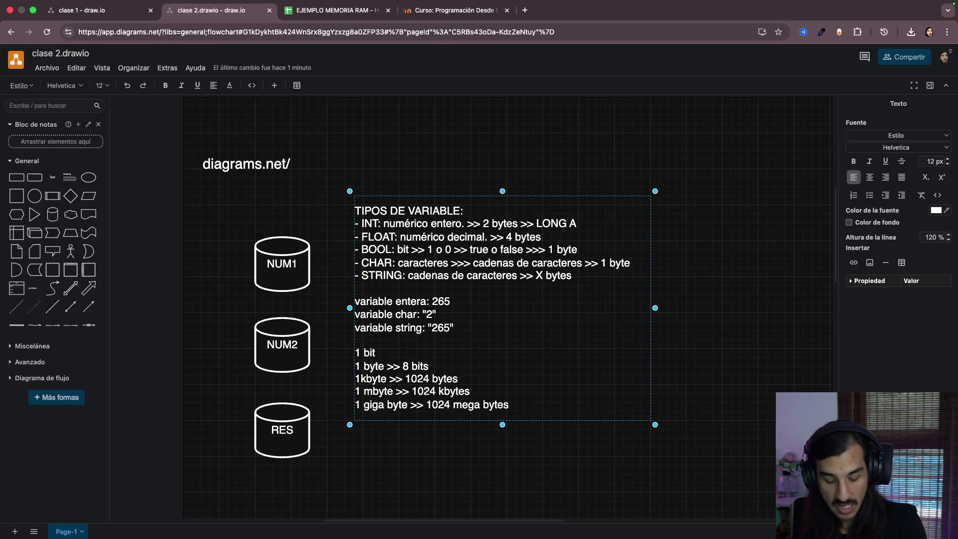
key("BackSpace")
type("SHORT")
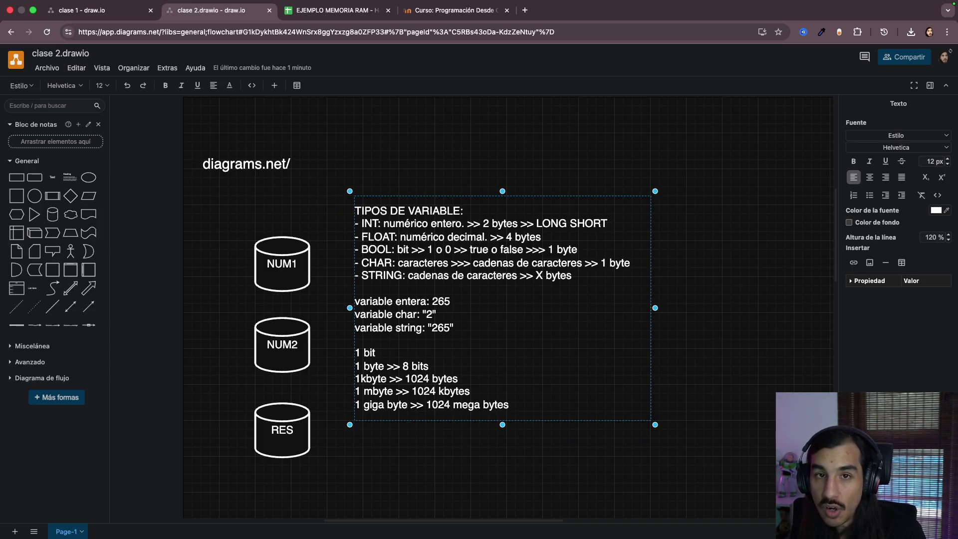
type(" TINY")
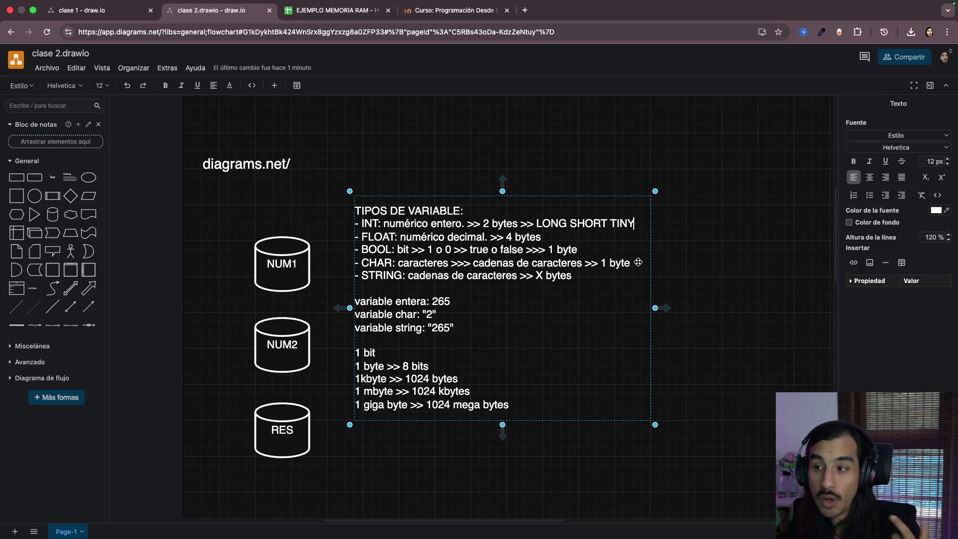
Step: Highlight the newly added LONG, SHORT and TINY names across the INT line
double_click(551, 223)
double_click(588, 223)
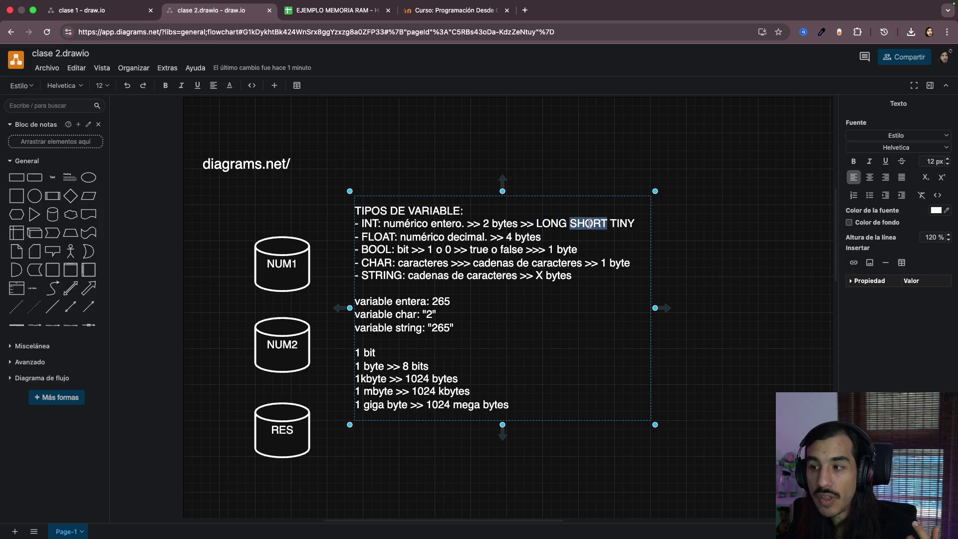
double_click(615, 223)
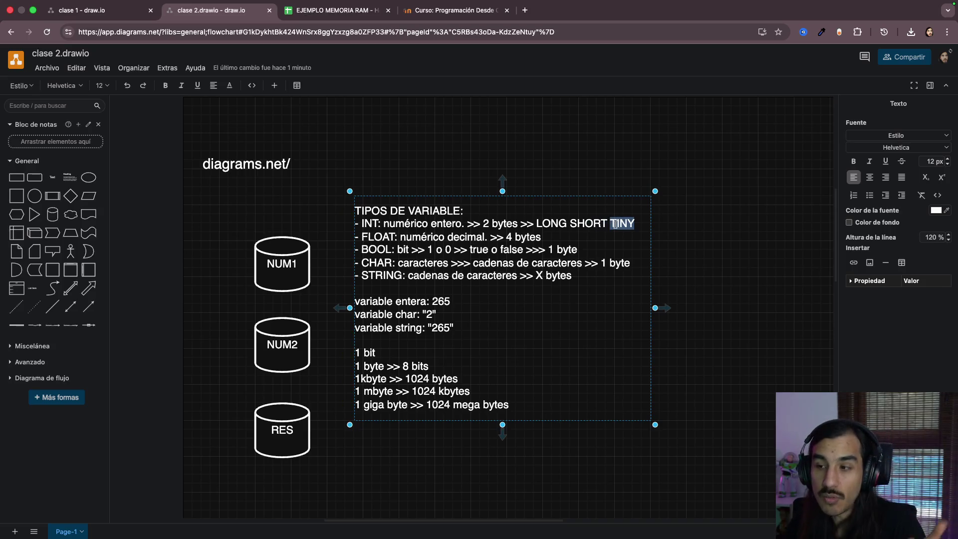
left_click_drag(472, 223, 635, 224)
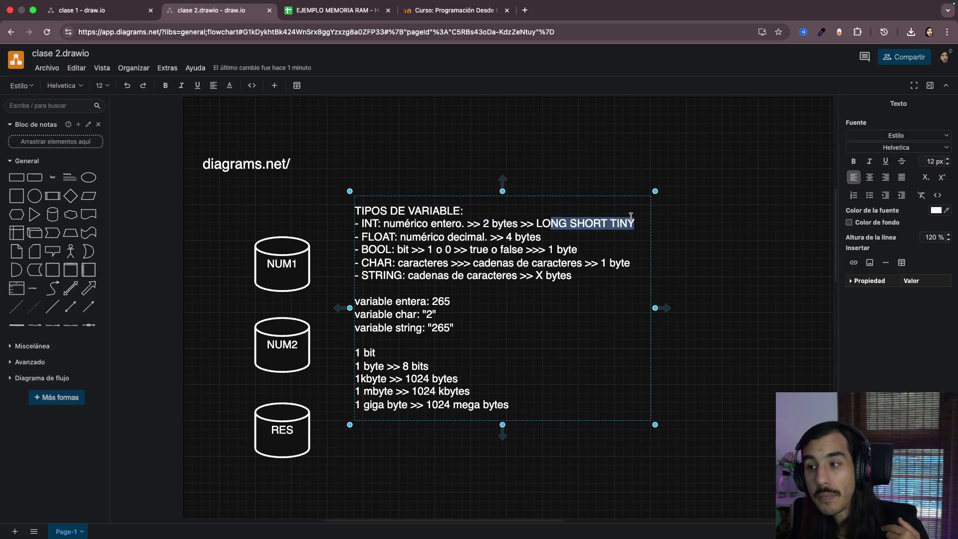
key("shift+Home")
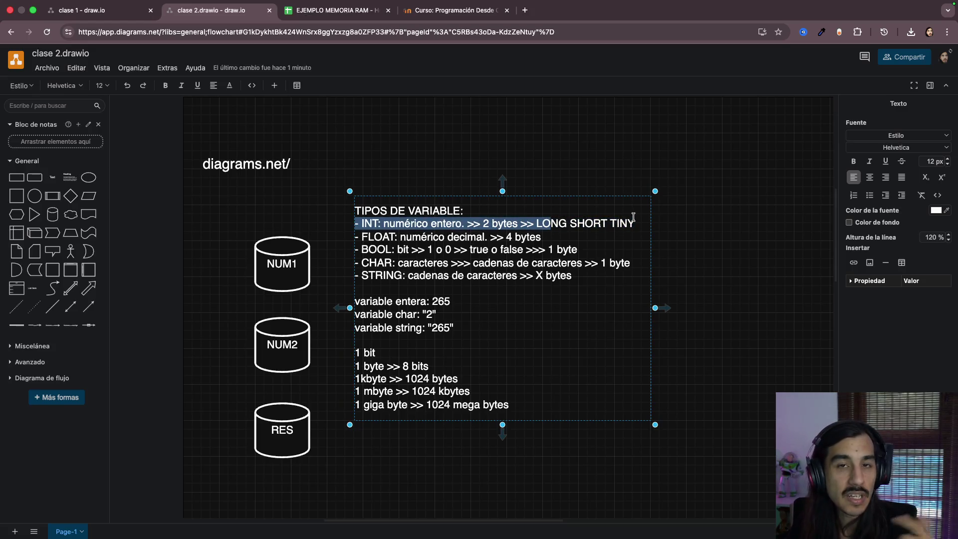
Step: Append ' >> DOUBLE DECIMAL' after '4 bytes' on the FLOAT line
key("Escape")
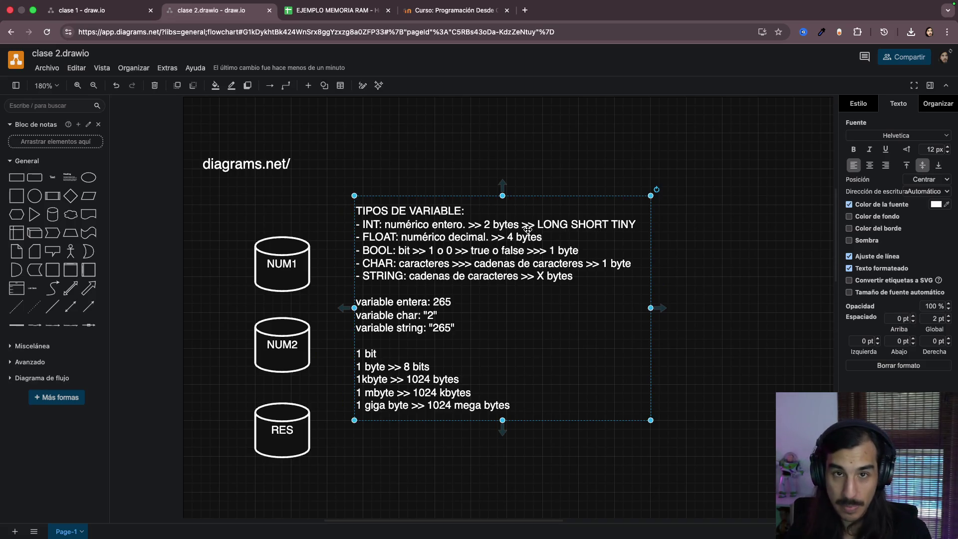
double_click(559, 227)
double_click(619, 223)
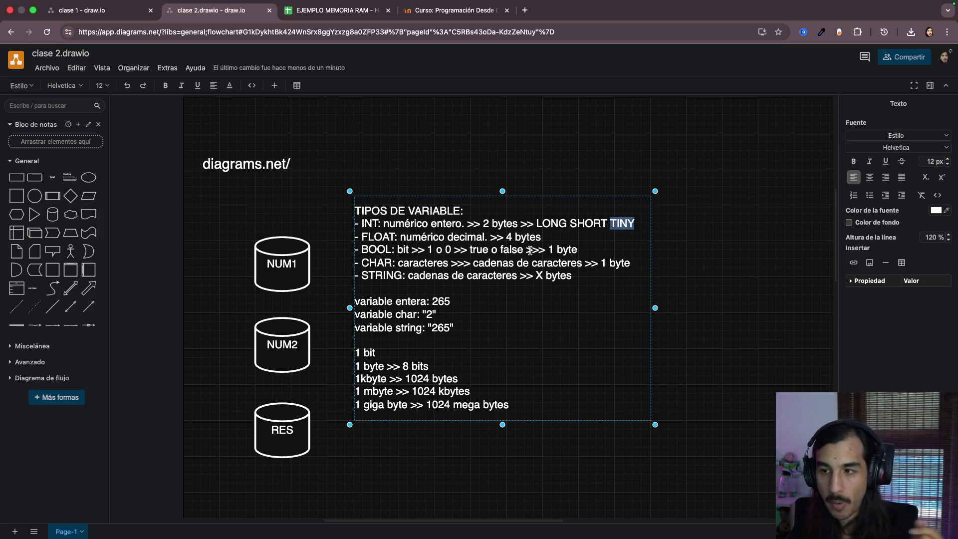
left_click_drag(382, 236, 535, 231)
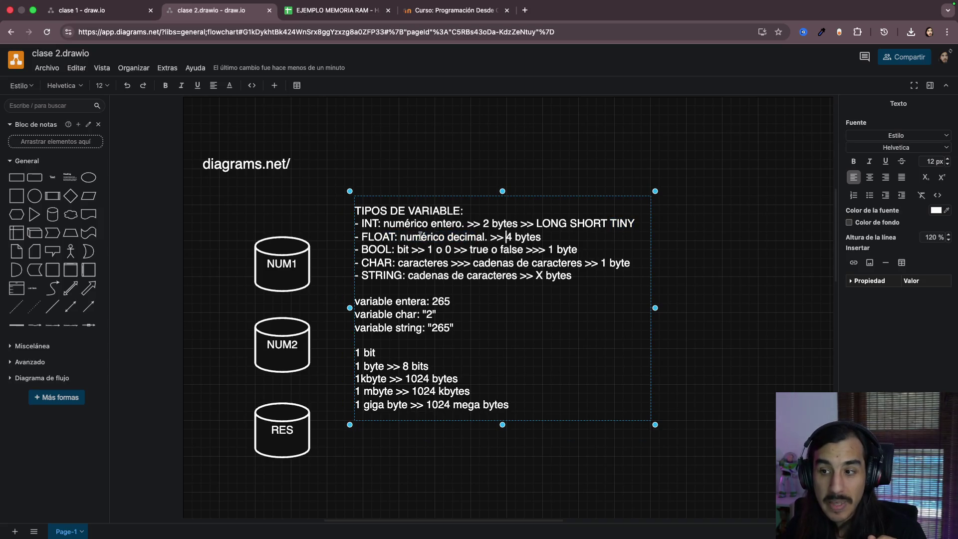
left_click(542, 237)
type(">> ")
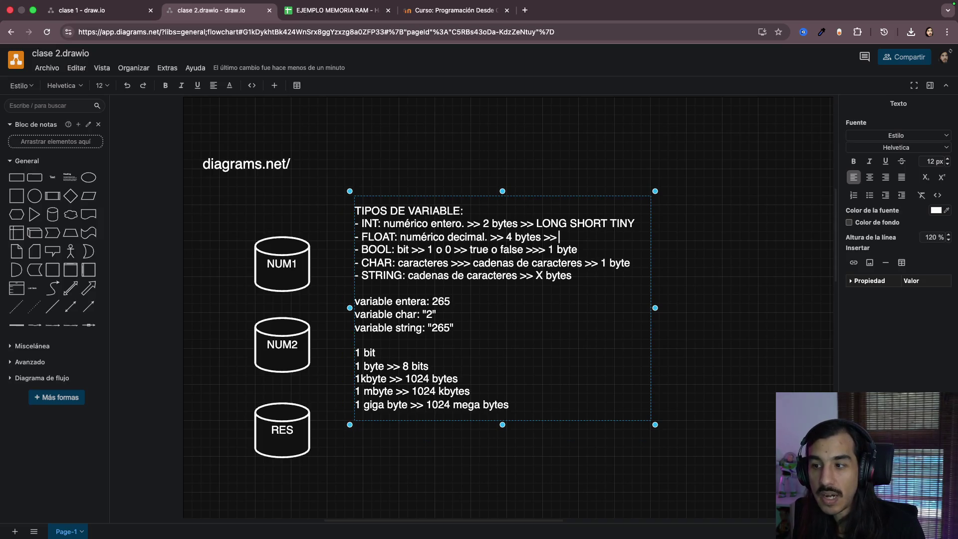
type("DOUBLE DECIMAL")
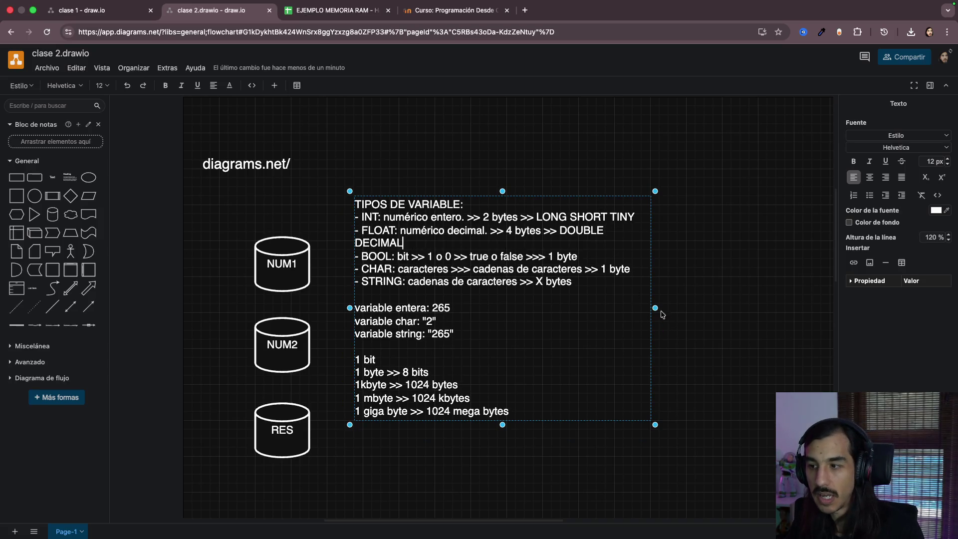
Step: Widen the notes box so DOUBLE DECIMAL fits on one line
left_click_drag(653, 306, 694, 308)
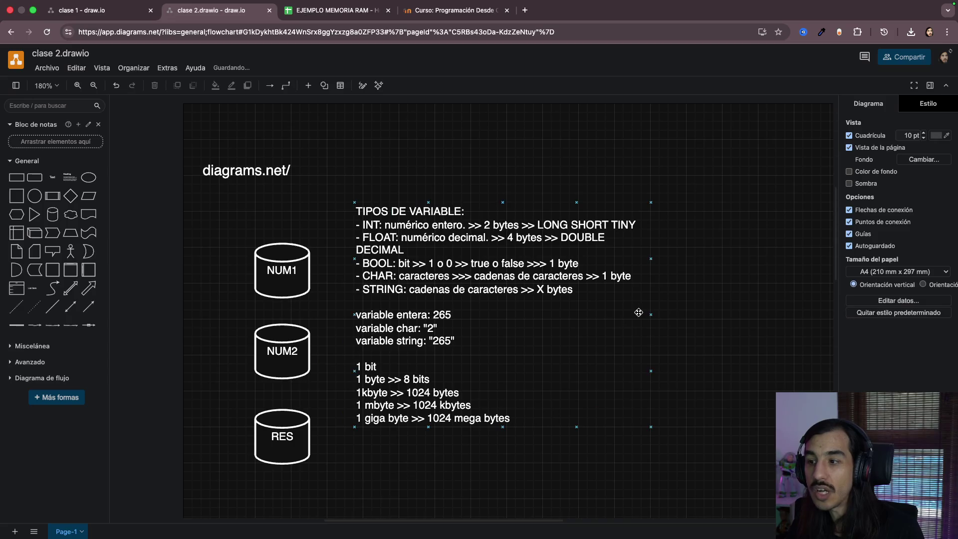
left_click(644, 315)
left_click_drag(651, 315, 726, 314)
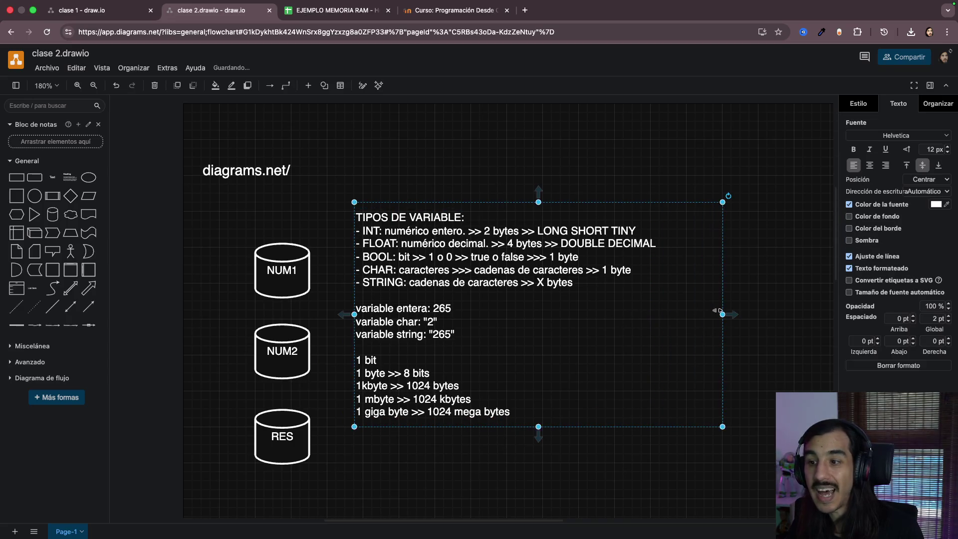
Step: Highlight DOUBLE and DECIMAL on the FLOAT line to review them, then finish editing
double_click(379, 246)
left_click(379, 246)
left_click_drag(373, 243, 551, 244)
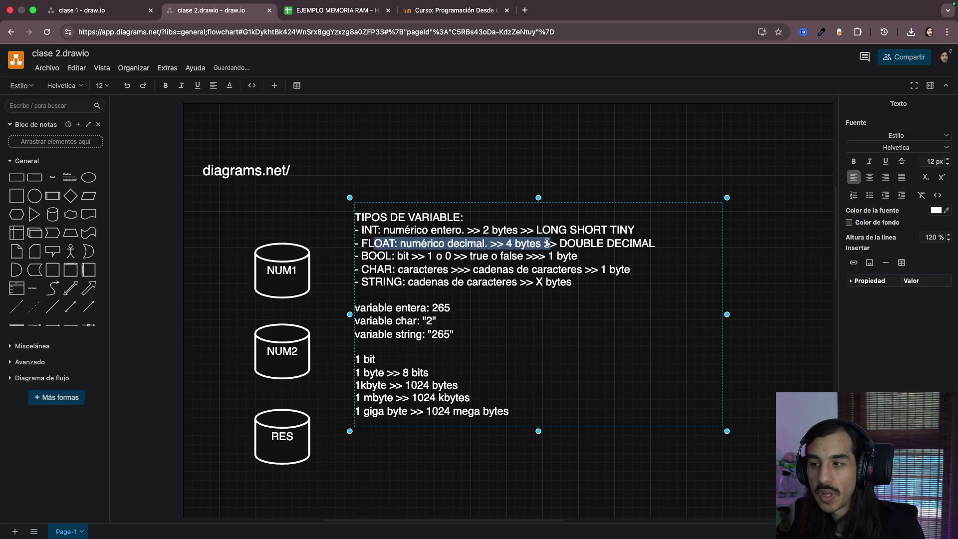
left_click(585, 242)
double_click(591, 242)
double_click(636, 243)
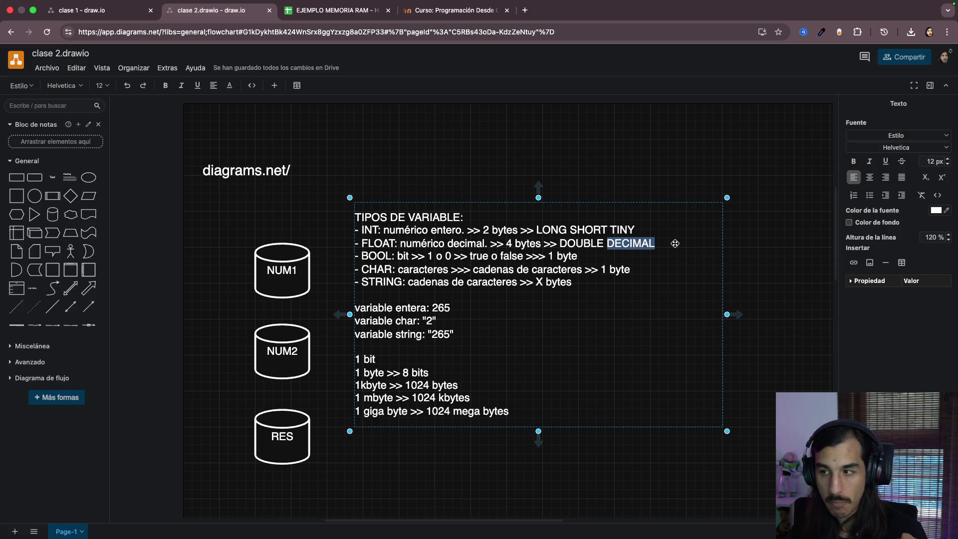
left_click(770, 256)
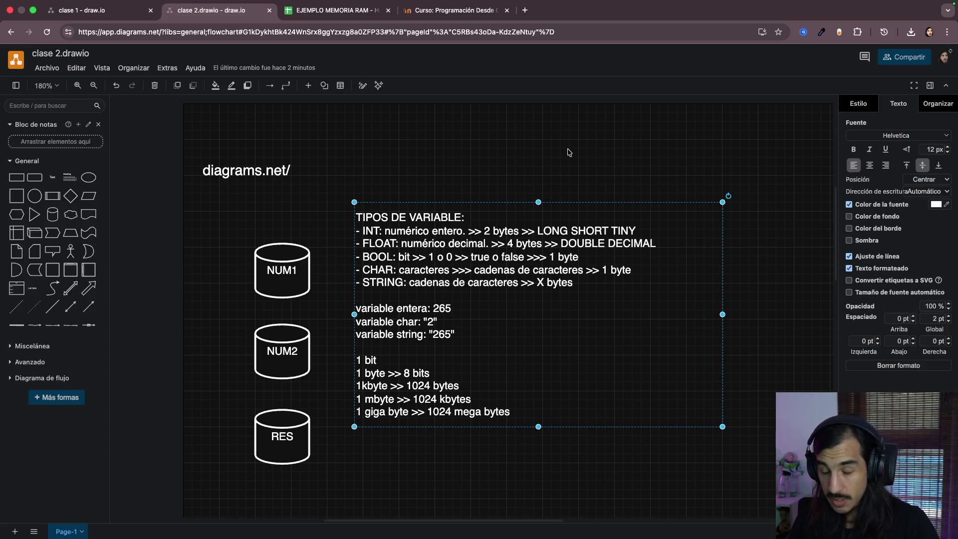
left_click(513, 151)
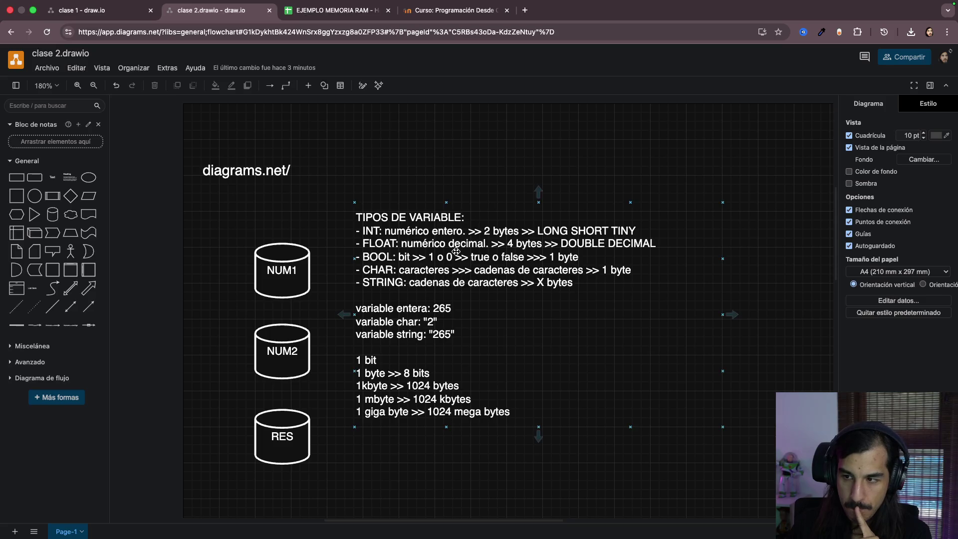
Step: Move the notes block left and down beside the NUM1, NUM2 and RES cylinders and select it
left_click_drag(456, 251, 437, 290)
left_click(511, 164)
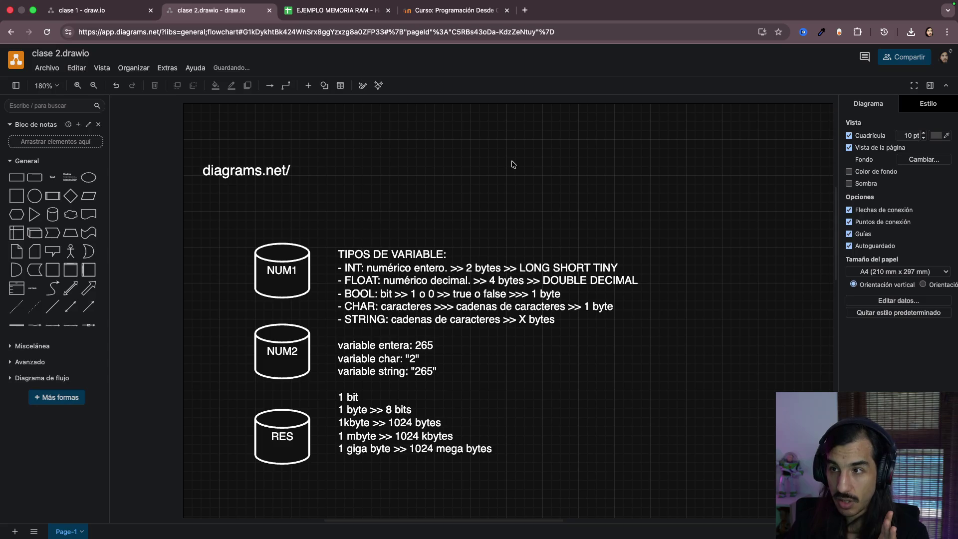
left_click(443, 292)
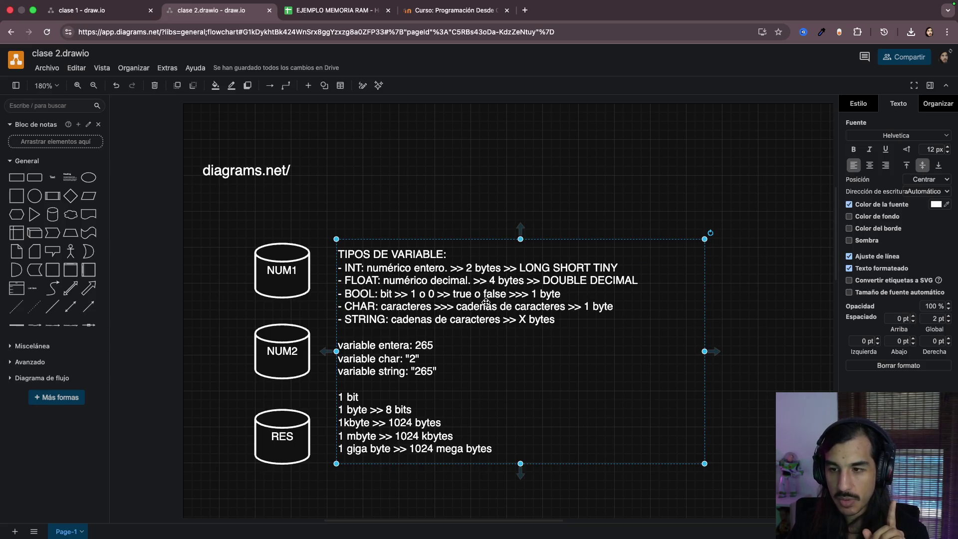
scroll(503, 343, "down", 1)
scroll(503, 343, "down", 2)
scroll(503, 343, "down", 1)
scroll(503, 343, "down", 1)
scroll(503, 343, "down", 2)
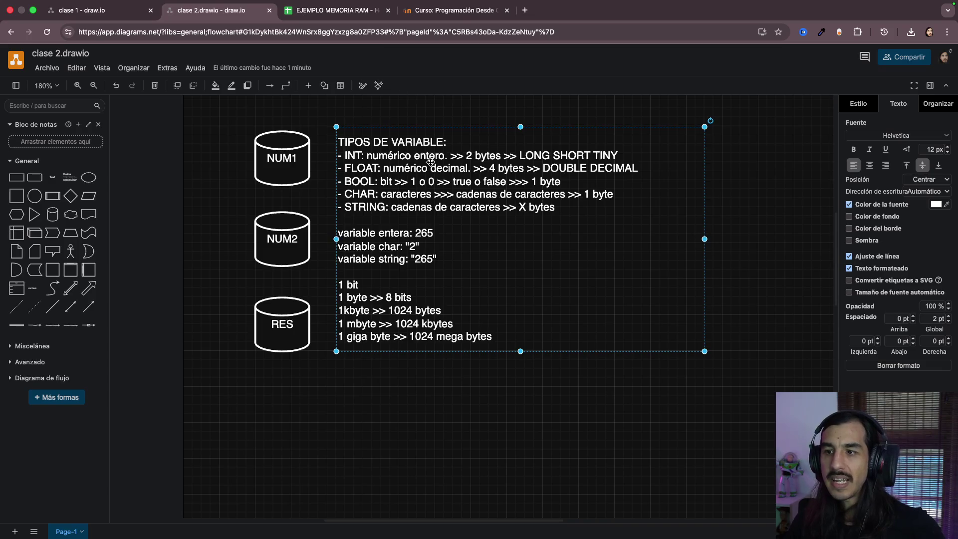
Step: Finish editing the variable-types notes beside the cylinders by deselecting the text block
left_click(239, 130)
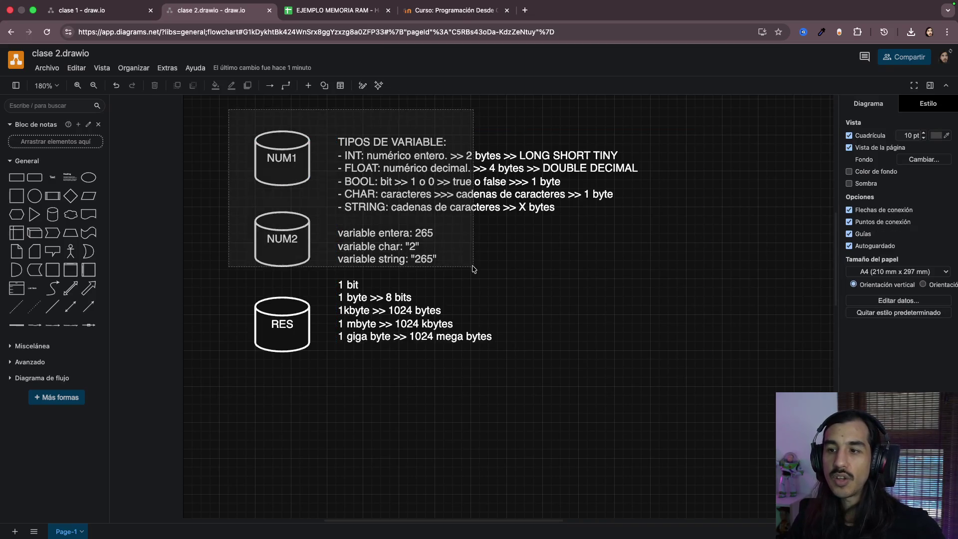
Step: Sweep across the canvas, then switch to the EJEMPLO MEMORIA RAM spreadsheet
left_click_drag(229, 112, 704, 411)
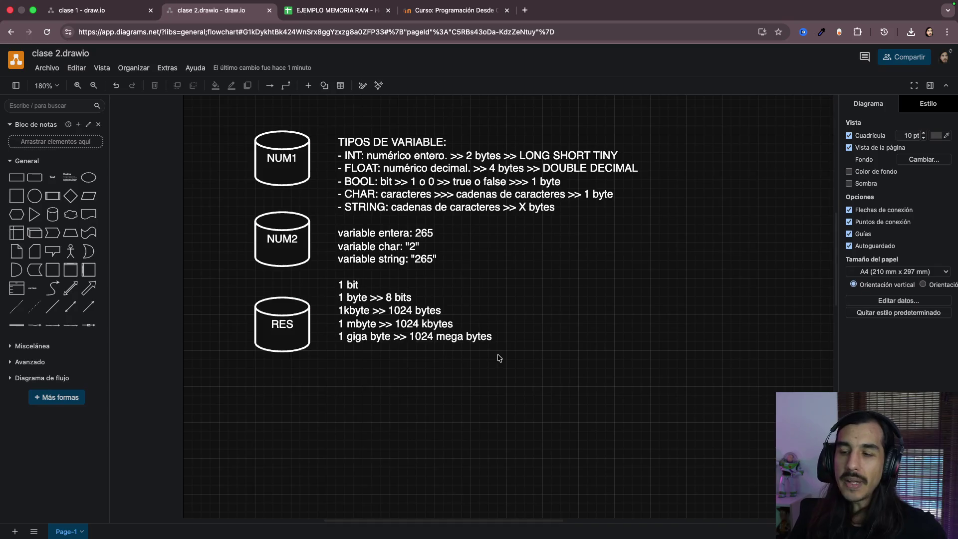
scroll(498, 358, "up", 1)
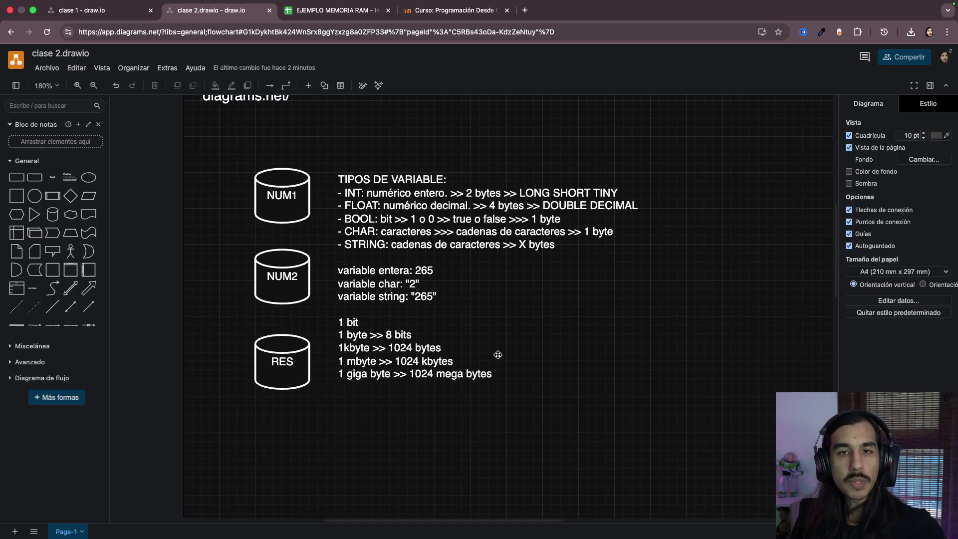
scroll(498, 355, "down", 1)
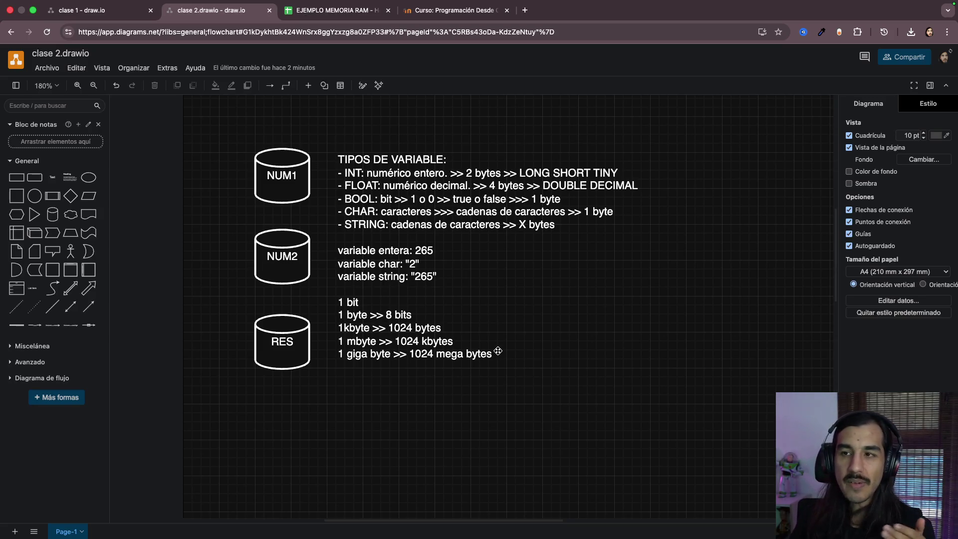
left_click(334, 10)
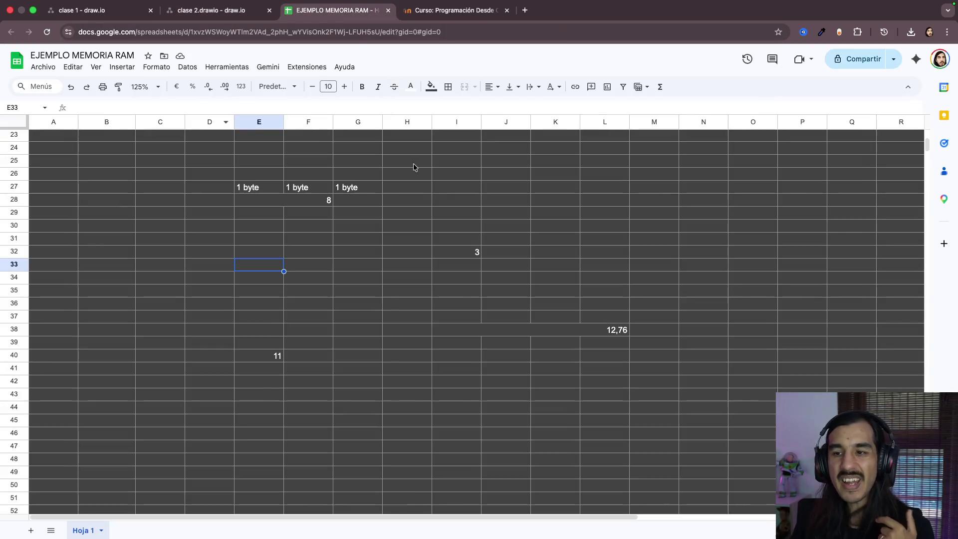
Step: Check the merged cell holding 12,76, then return to clase 2.drawio and select the notes block
left_click(488, 331)
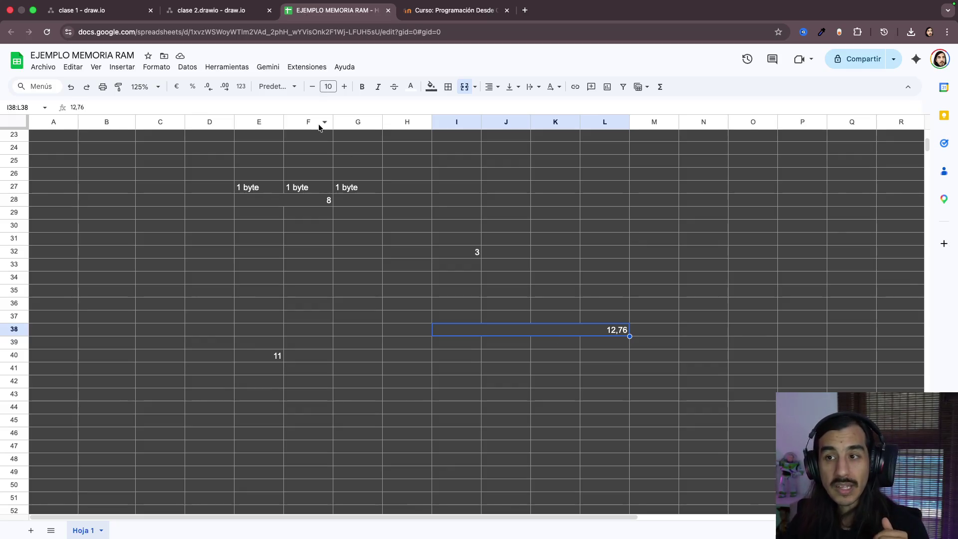
left_click(225, 15)
left_click(417, 295)
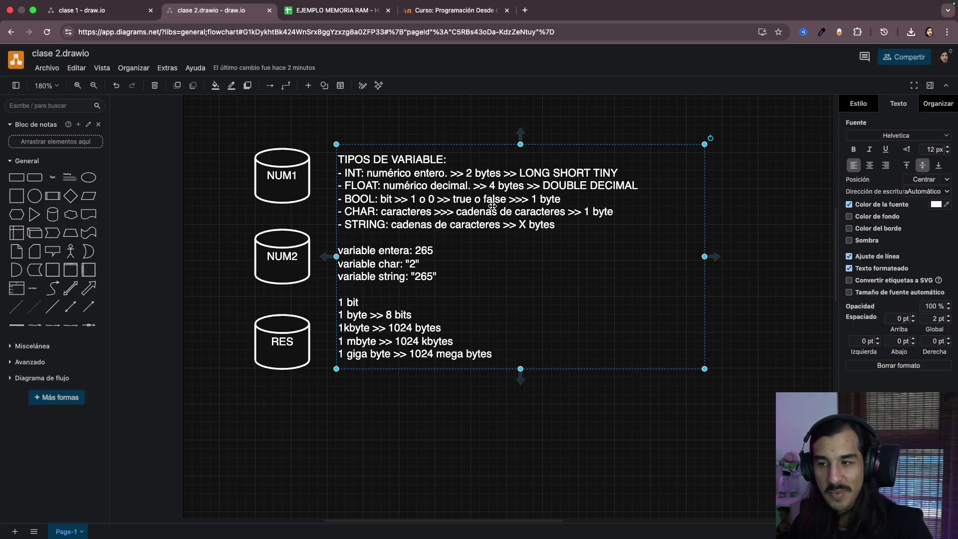
double_click(515, 212)
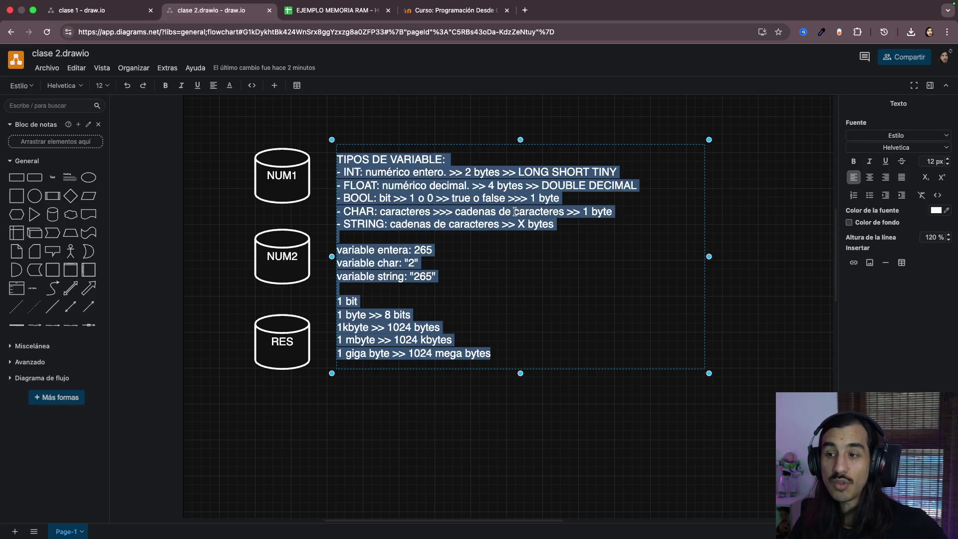
left_click(483, 199)
left_click_drag(350, 174, 627, 228)
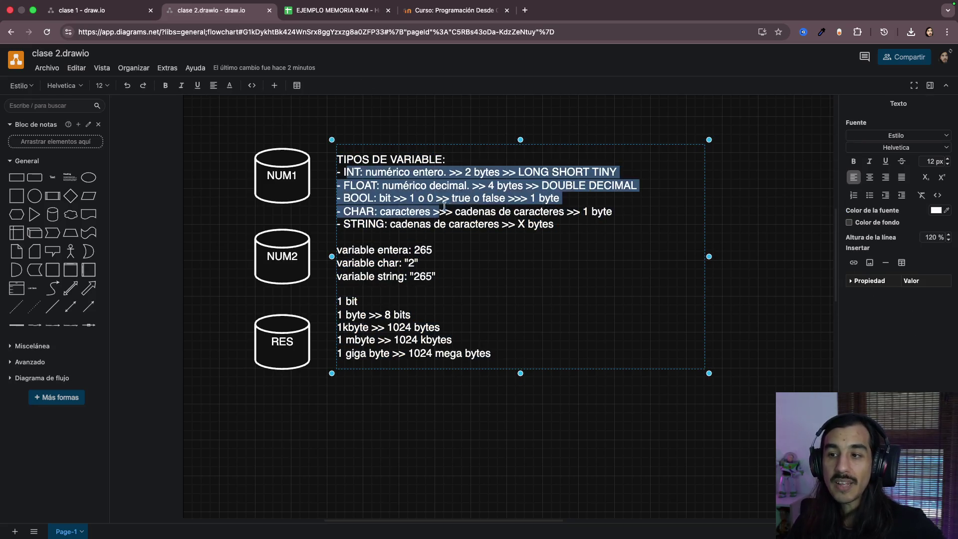
left_click(598, 228)
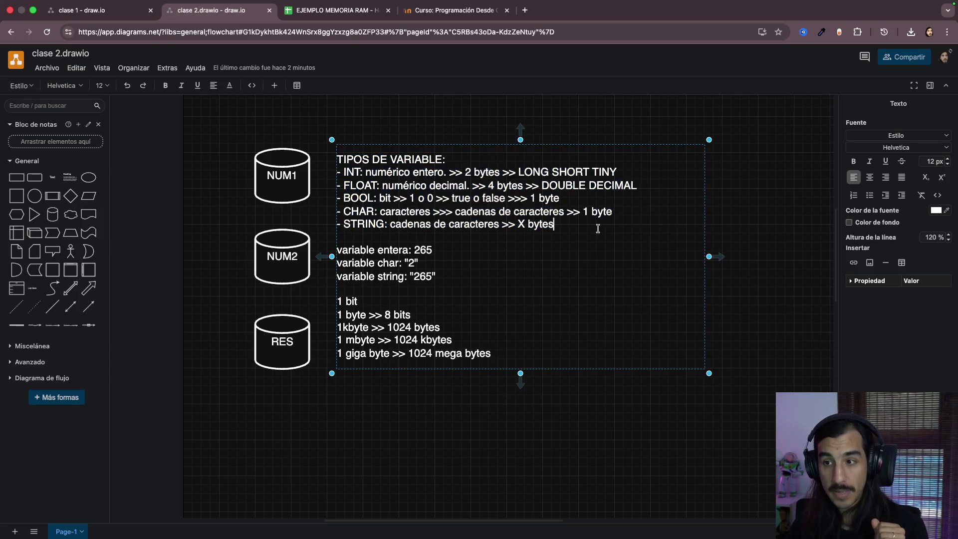
double_click(351, 171)
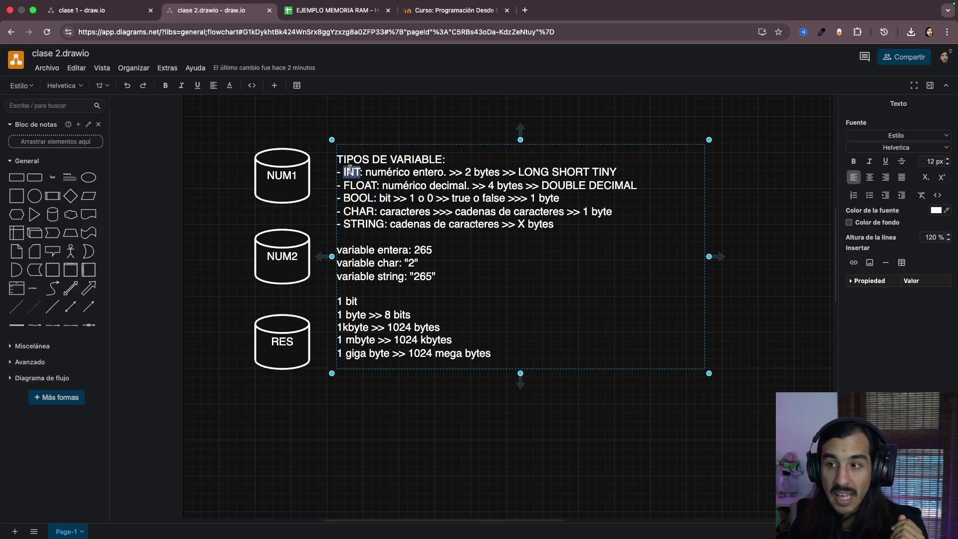
double_click(356, 184)
double_click(356, 198)
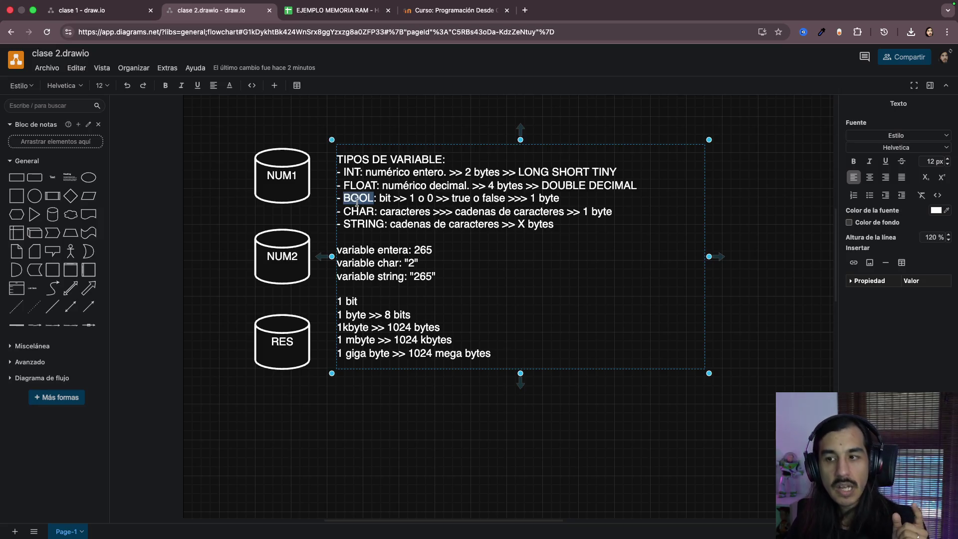
key("Down")
key("Down")
double_click(368, 223)
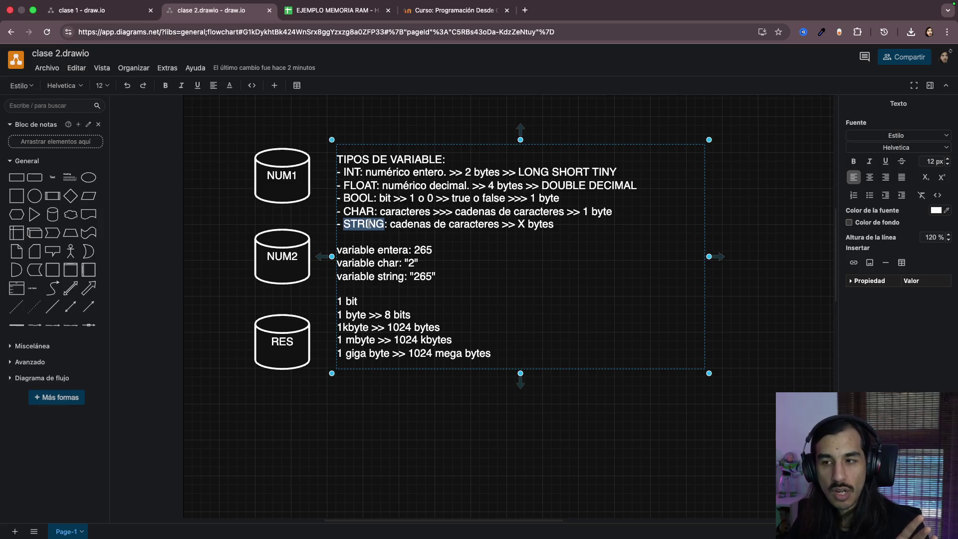
double_click(364, 212)
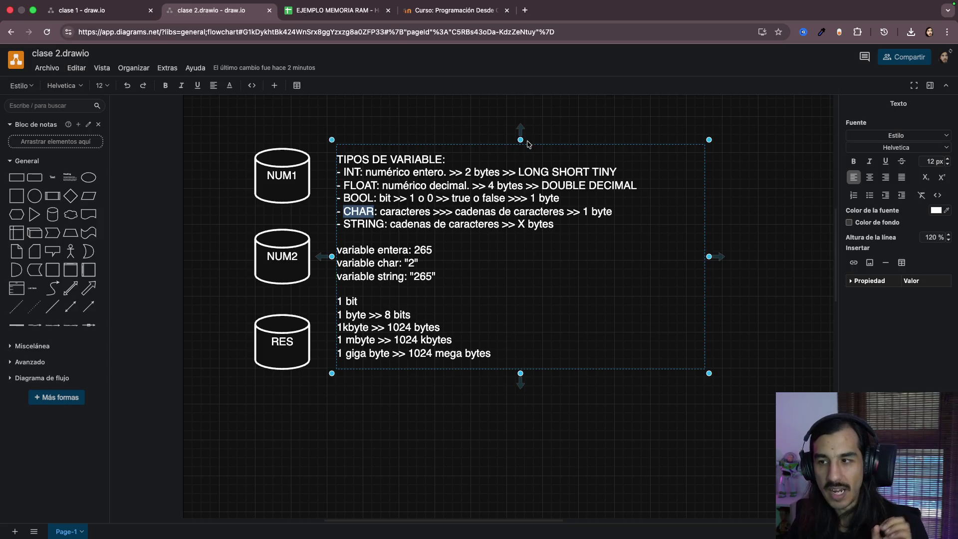
left_click(584, 127)
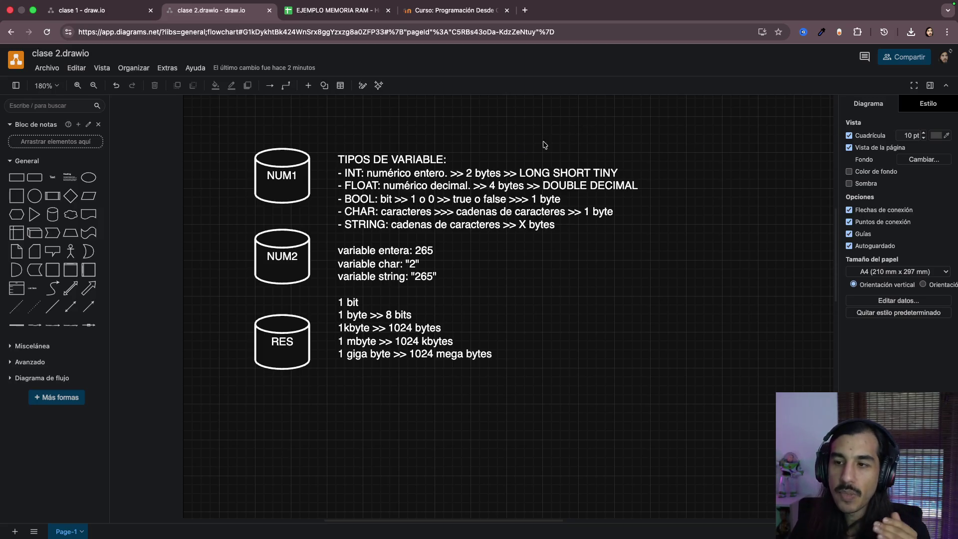
left_click(457, 189)
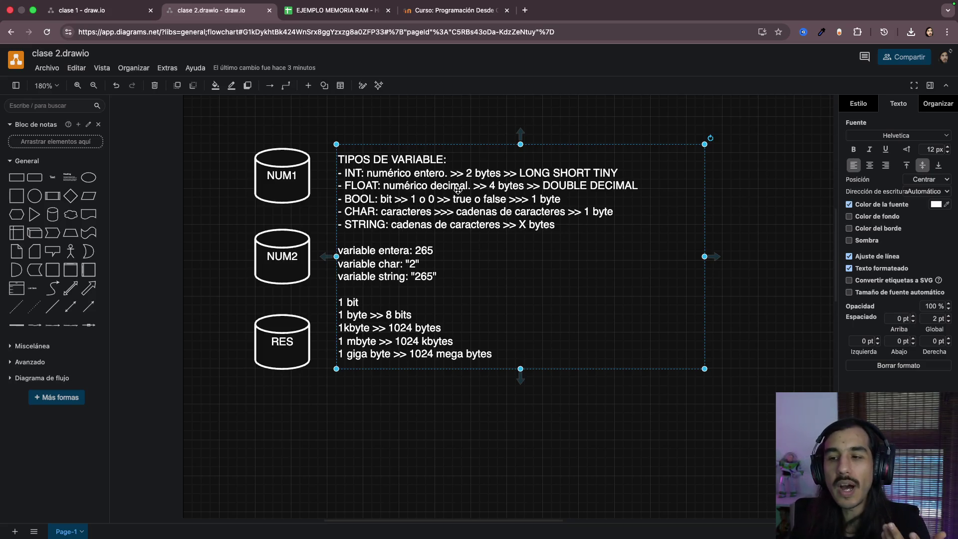
double_click(409, 218)
left_click(362, 173)
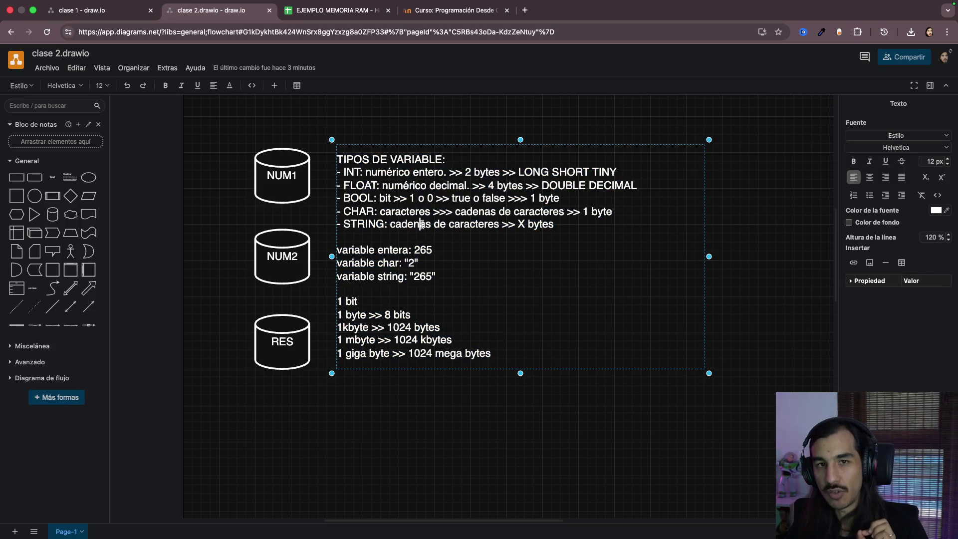
left_click(234, 217)
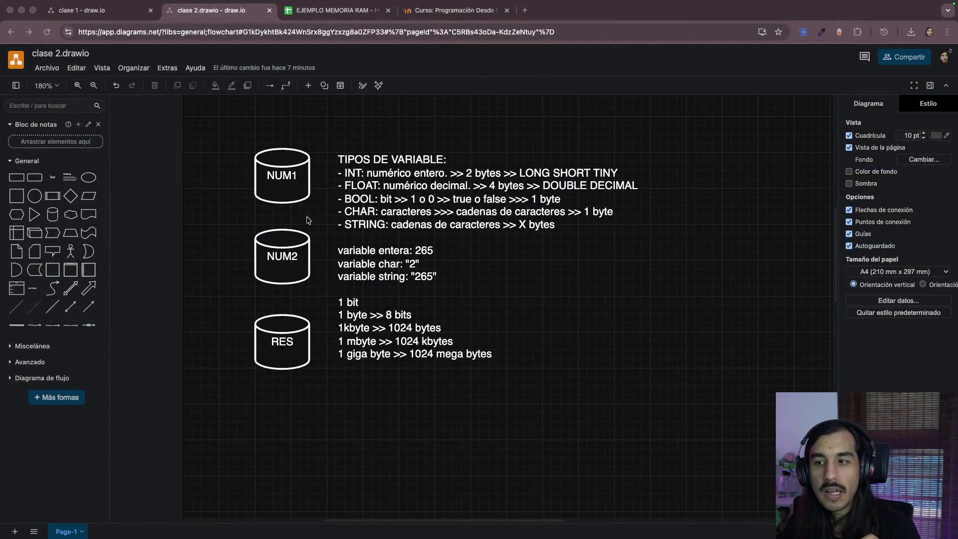
left_click(447, 194)
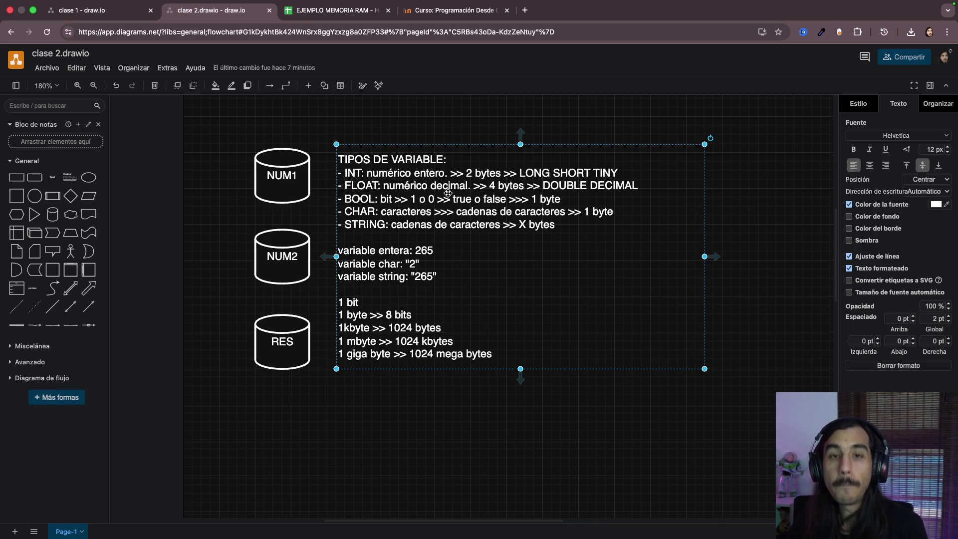
left_click(773, 215)
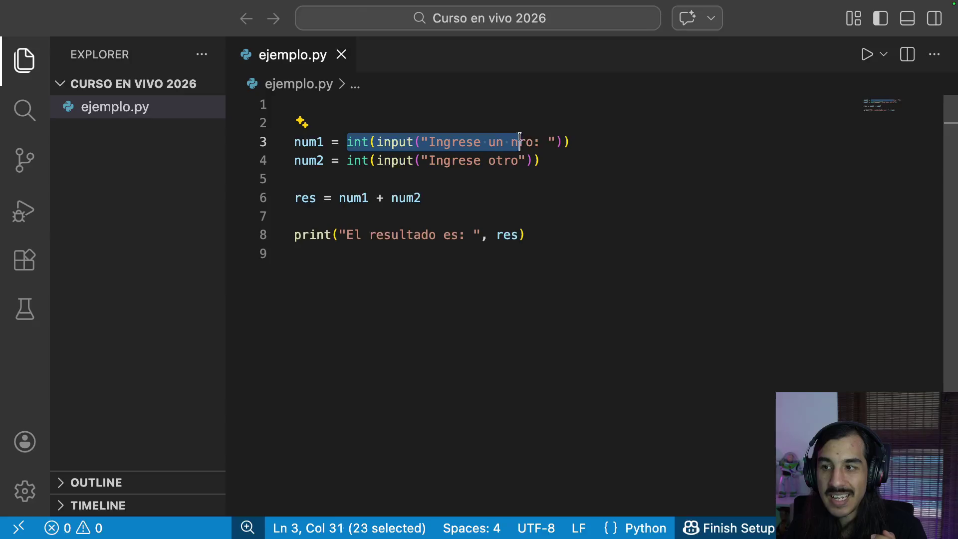
Step: Highlight the int(input) call on line 3 of ejemplo.py, then clear the selection
left_click_drag(520, 139, 573, 142)
left_click(584, 142)
double_click(360, 143)
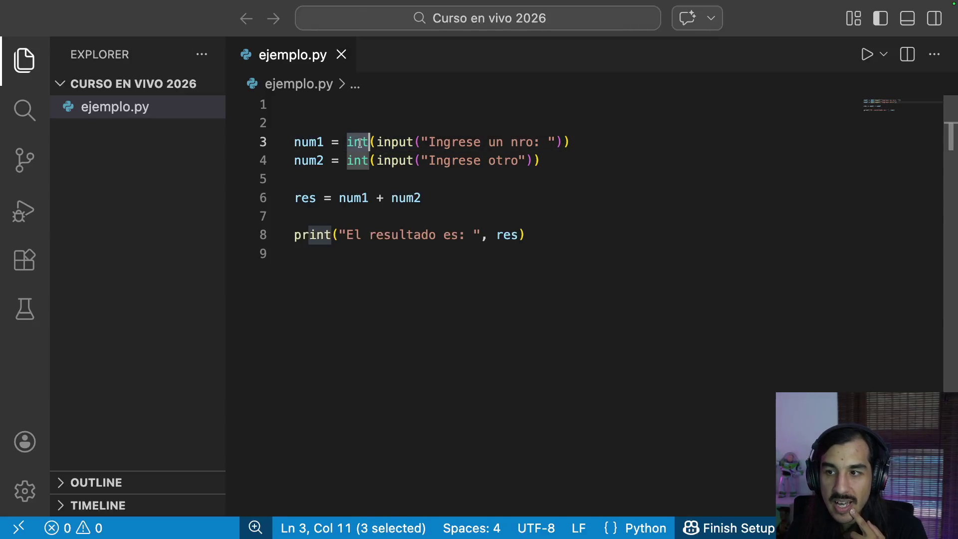
left_click(359, 141)
double_click(359, 141)
double_click(359, 161)
double_click(360, 141)
double_click(358, 161)
double_click(360, 144)
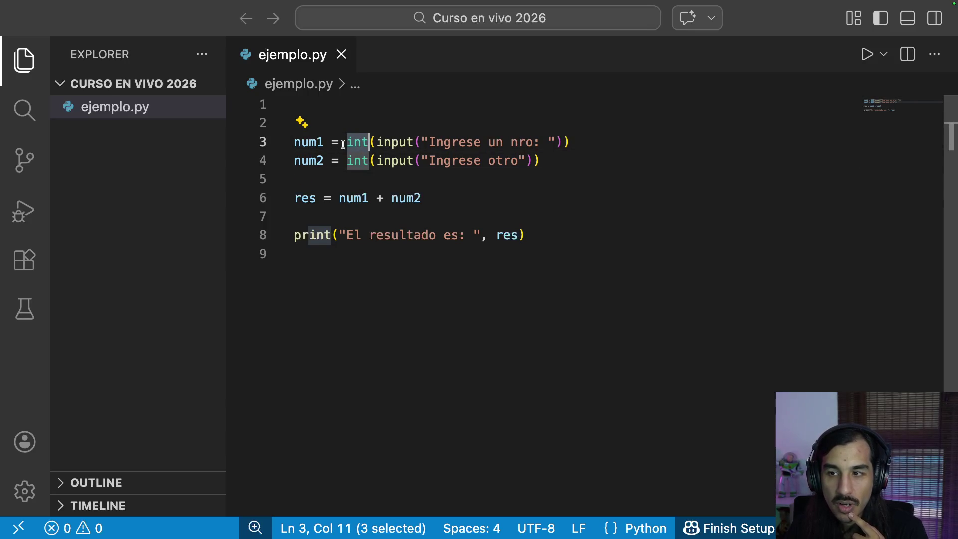
left_click(299, 142)
double_click(303, 142)
left_click(331, 115)
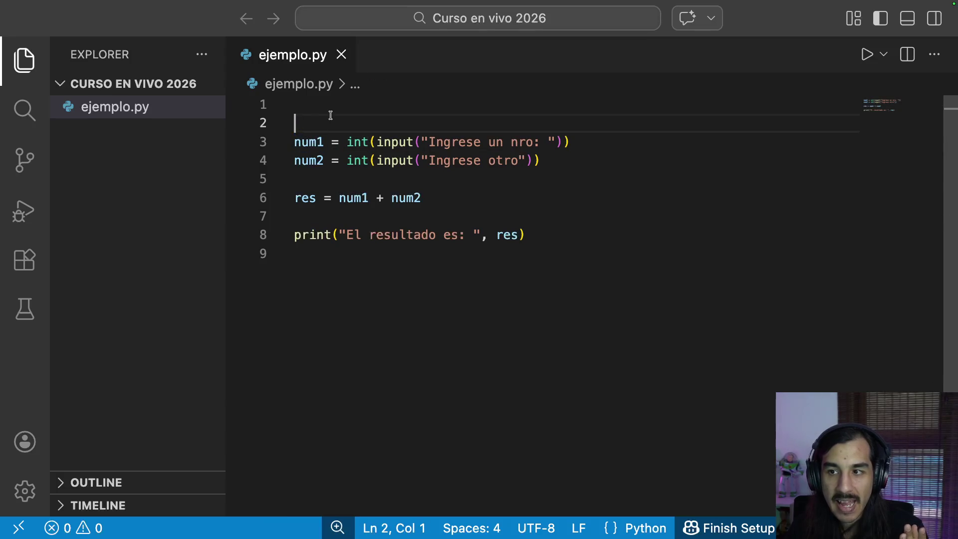
Step: Add a line above the code and overwrite 'int num1;' with num3 = 34
key("Up")
key("Return")
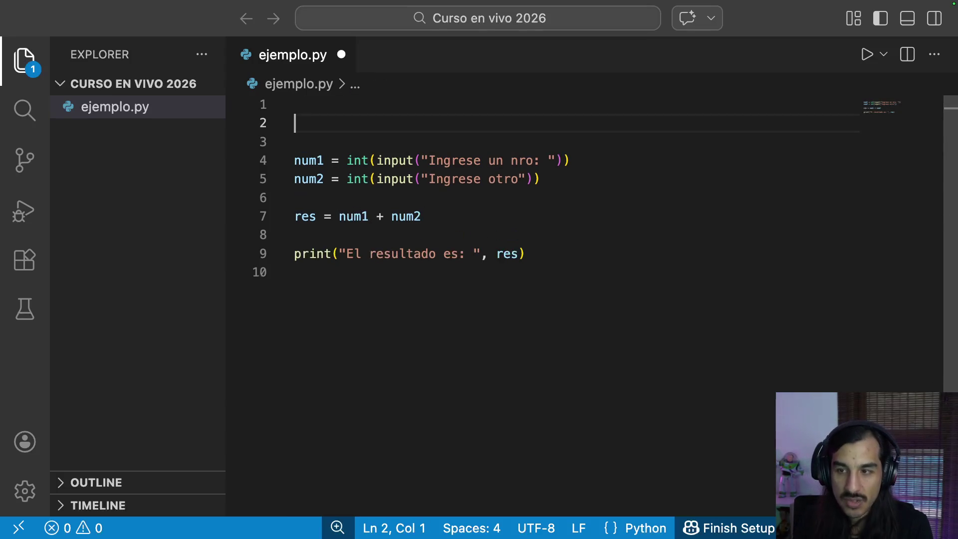
type("int num1")
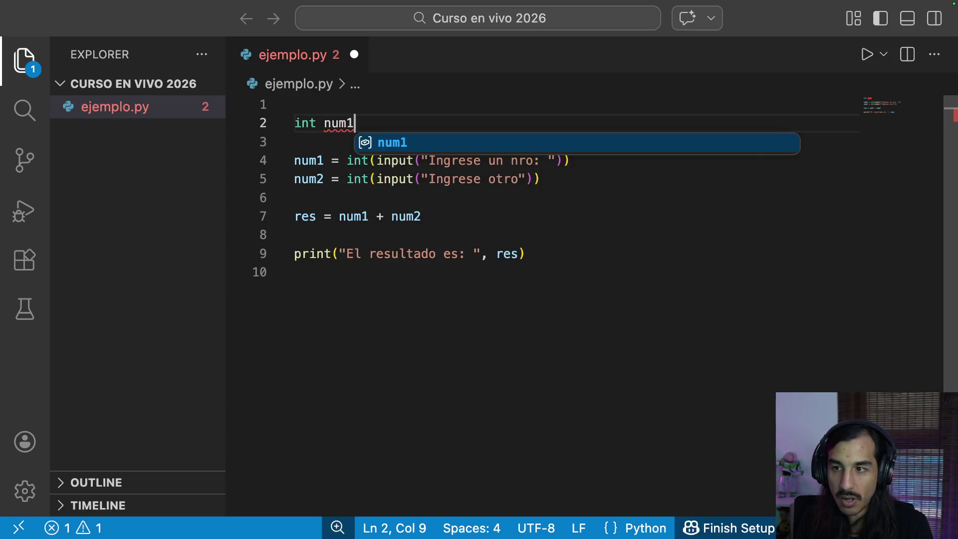
type(";")
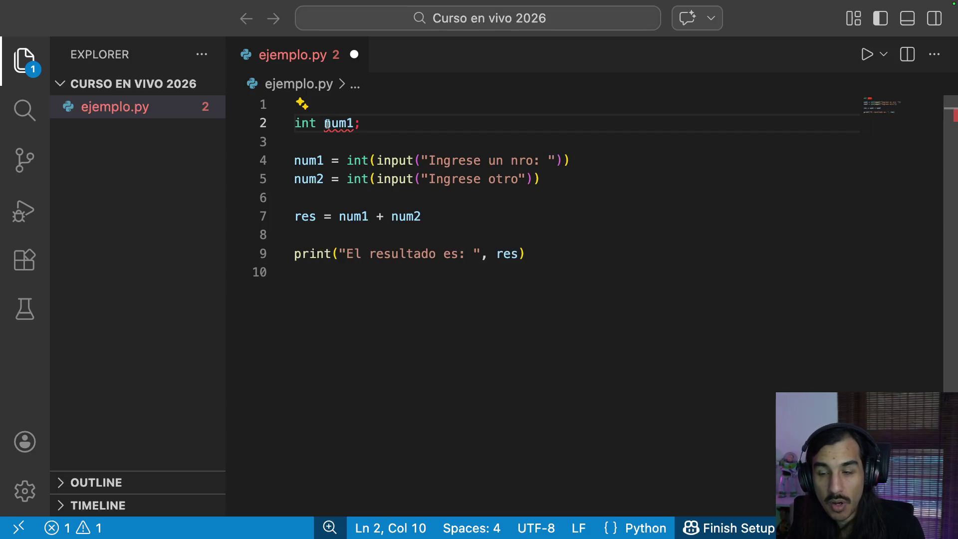
left_click_drag(358, 125, 278, 126)
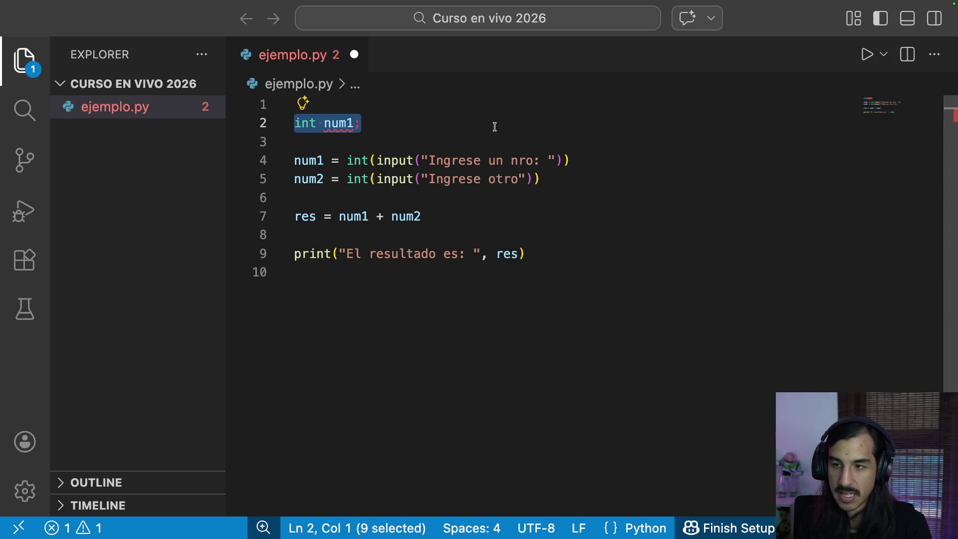
type("num1")
key("BackSpace")
type("= 34")
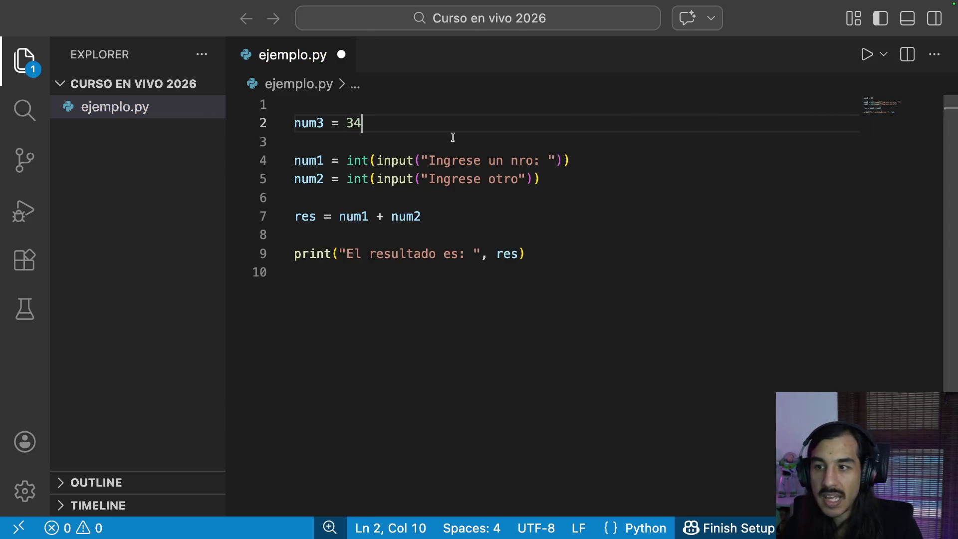
double_click(372, 124)
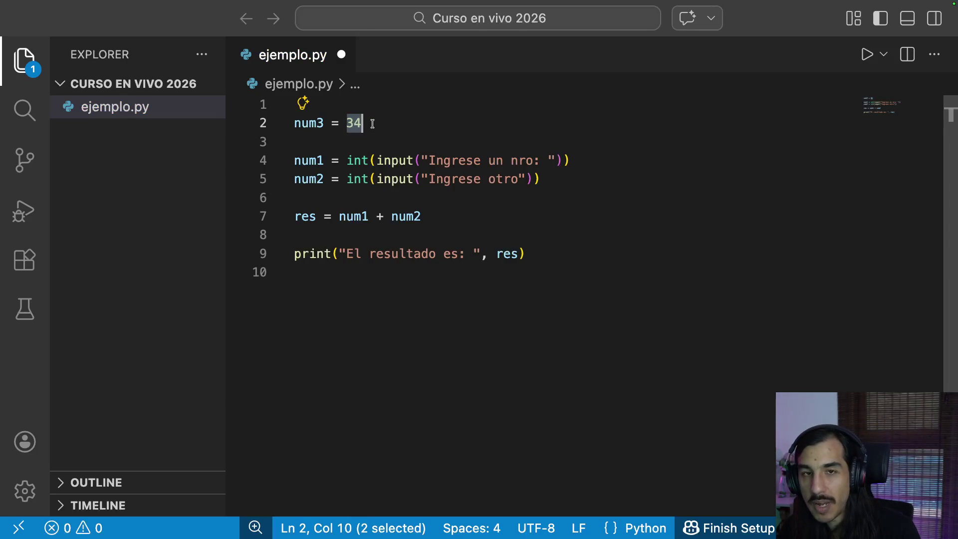
double_click(314, 125)
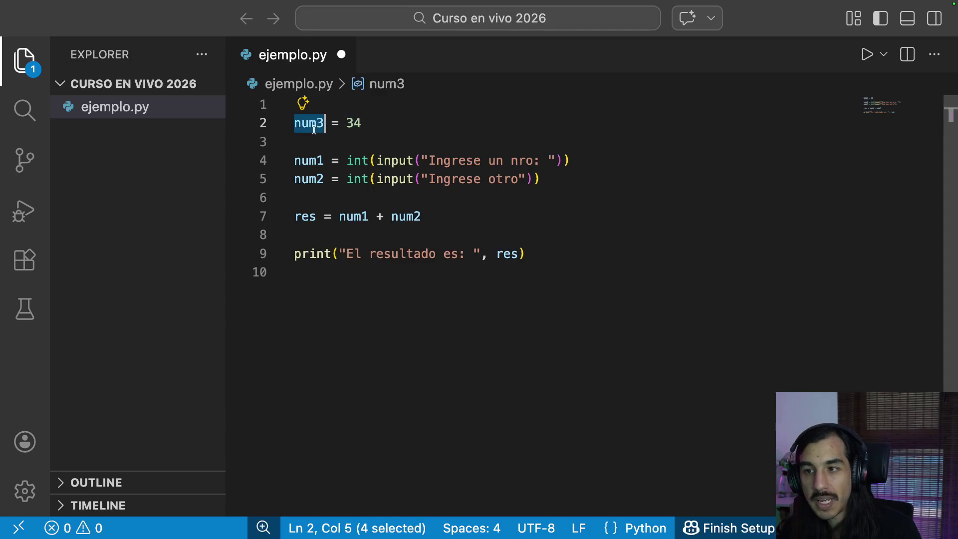
left_click_drag(346, 161, 368, 160)
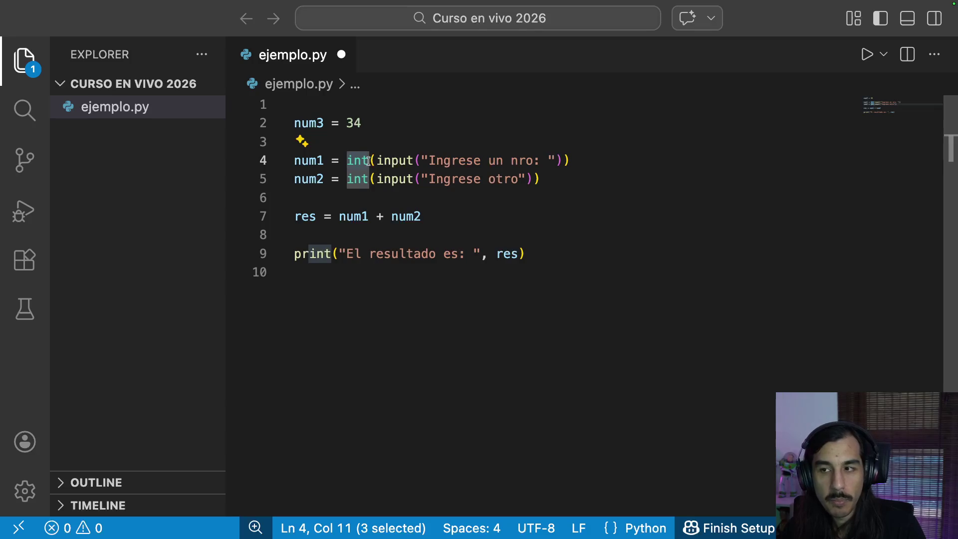
left_click(400, 182)
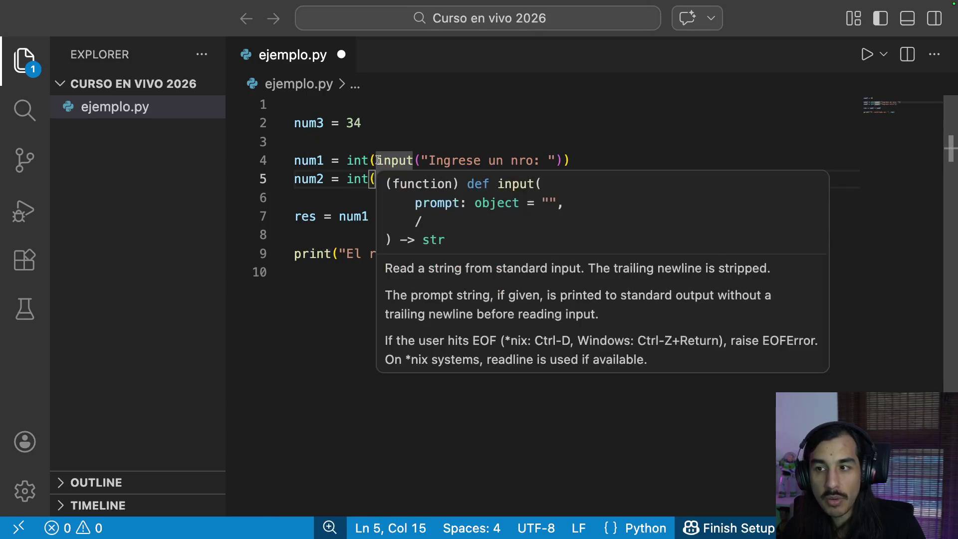
left_click_drag(377, 160, 554, 160)
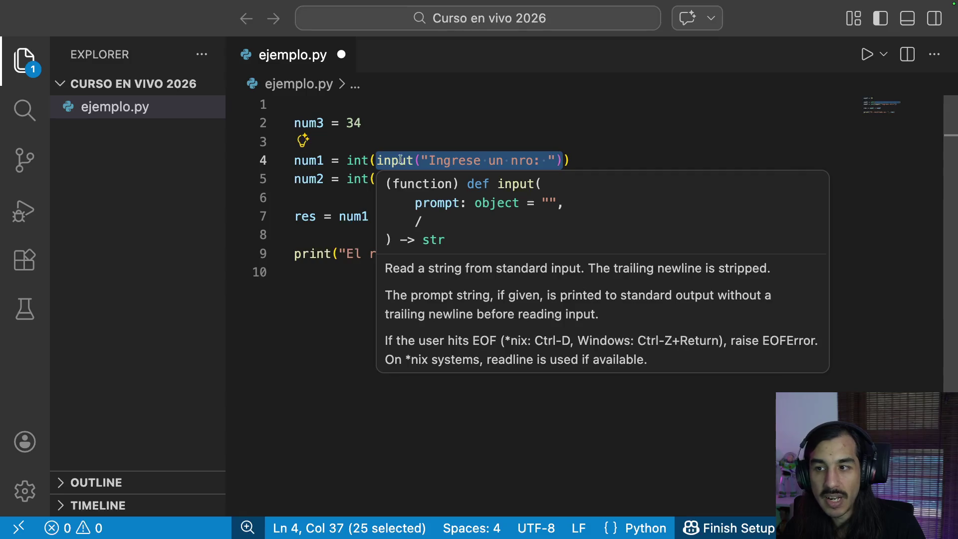
left_click(481, 160)
left_click_drag(377, 160, 565, 160)
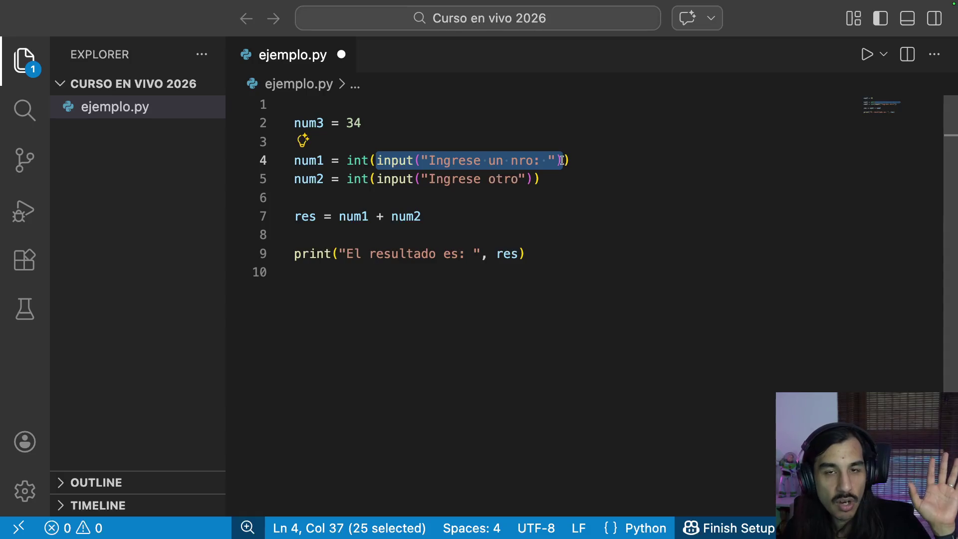
left_click(363, 160)
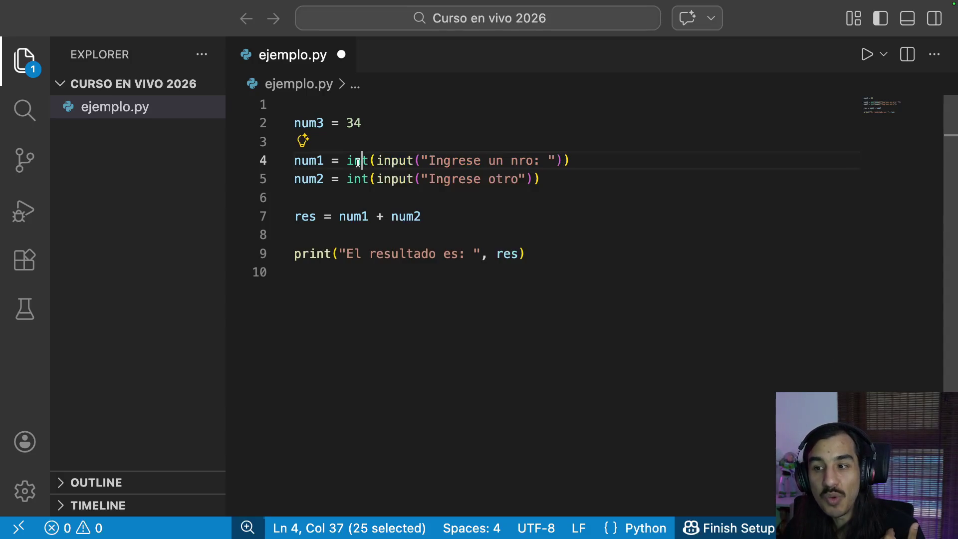
double_click(357, 161)
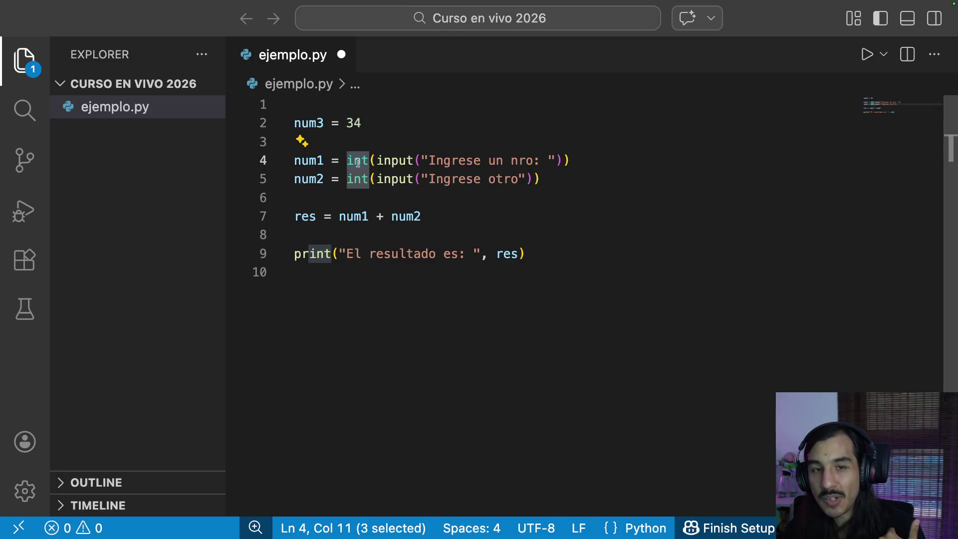
mouse_move(395, 160)
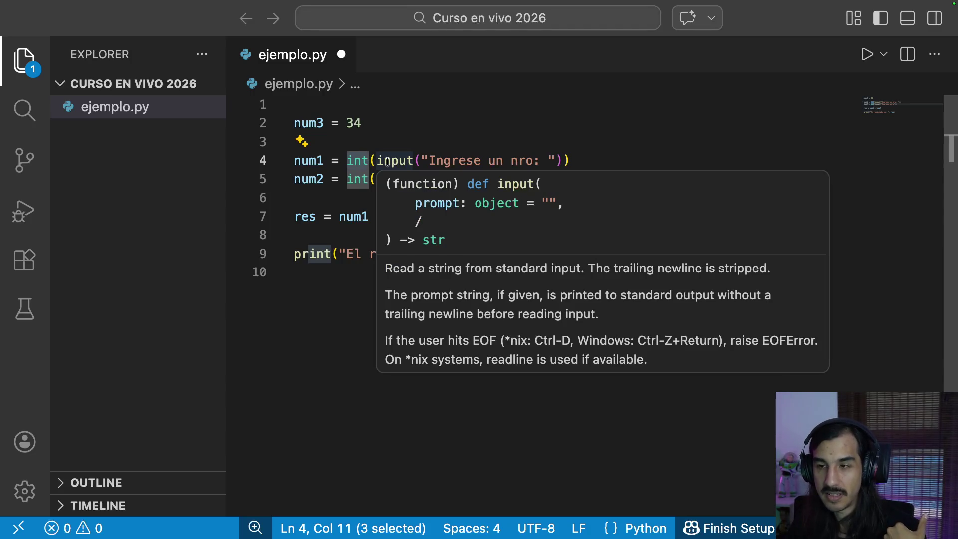
left_click_drag(303, 124, 384, 123)
left_click(377, 125)
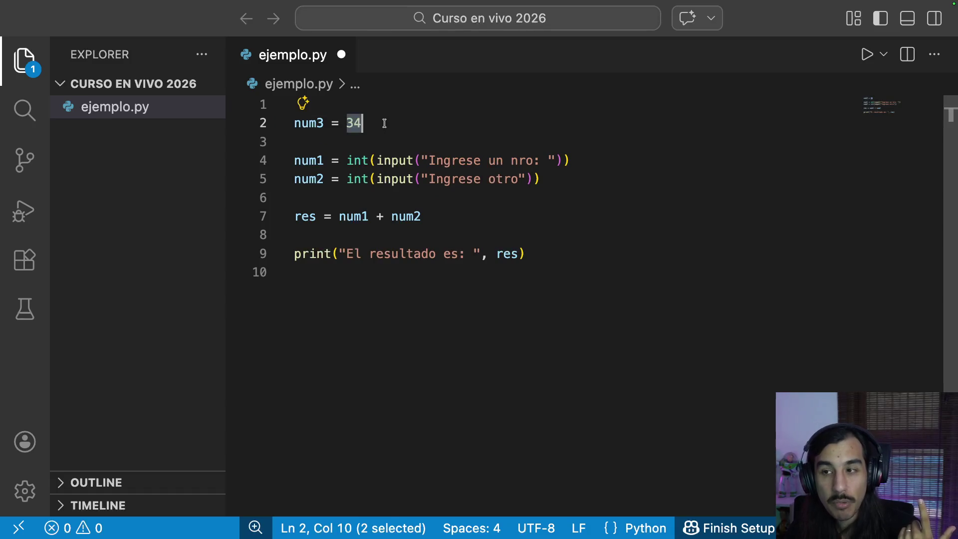
left_click(396, 123)
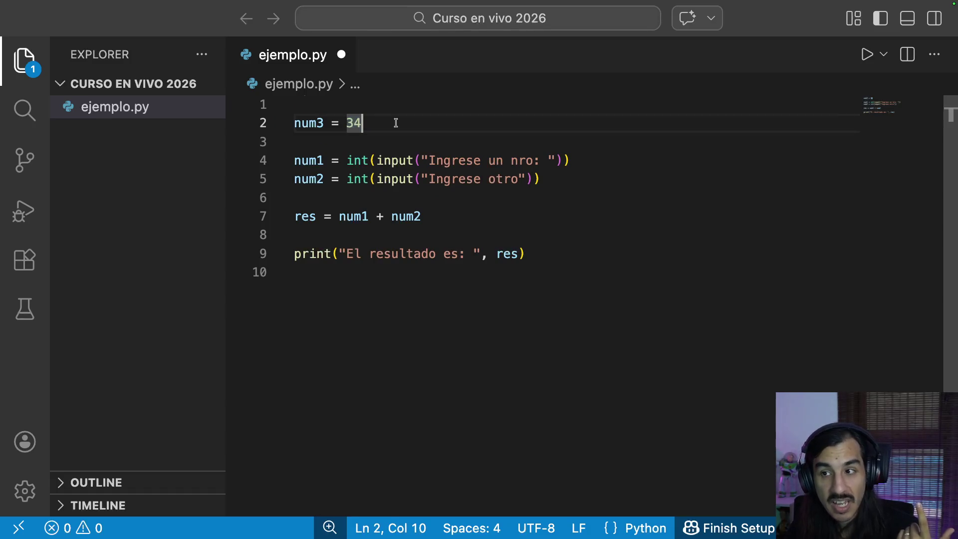
left_click_drag(346, 123, 377, 123)
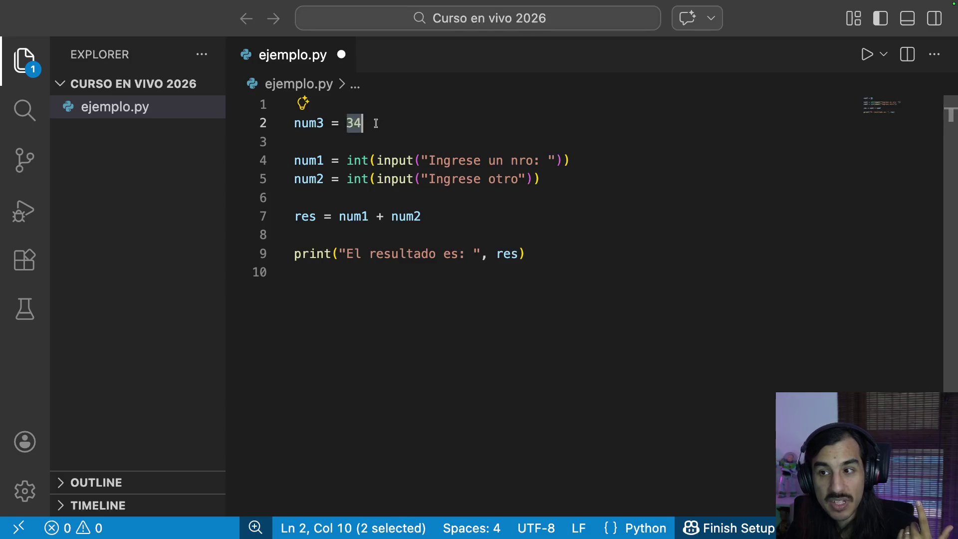
double_click(299, 124)
mouse_move(308, 123)
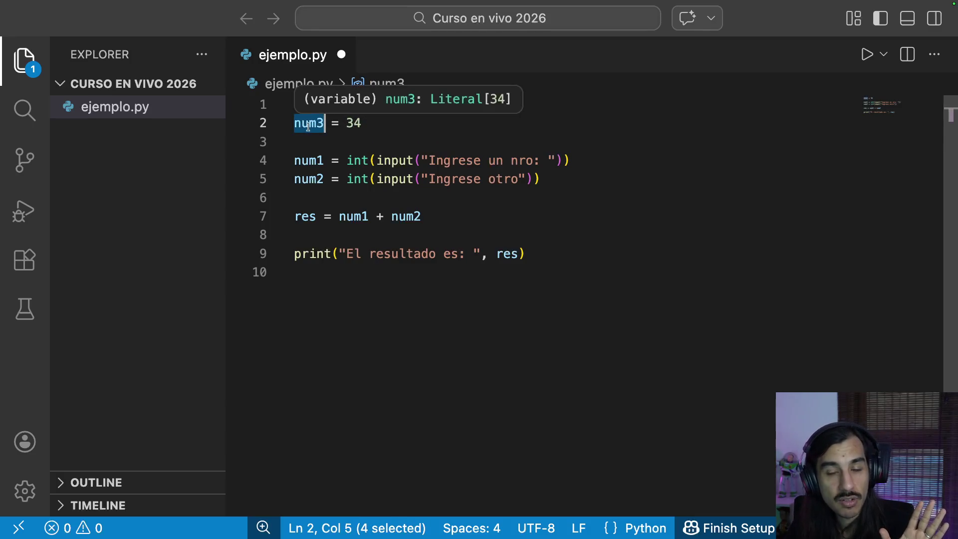
left_click_drag(346, 160, 579, 158)
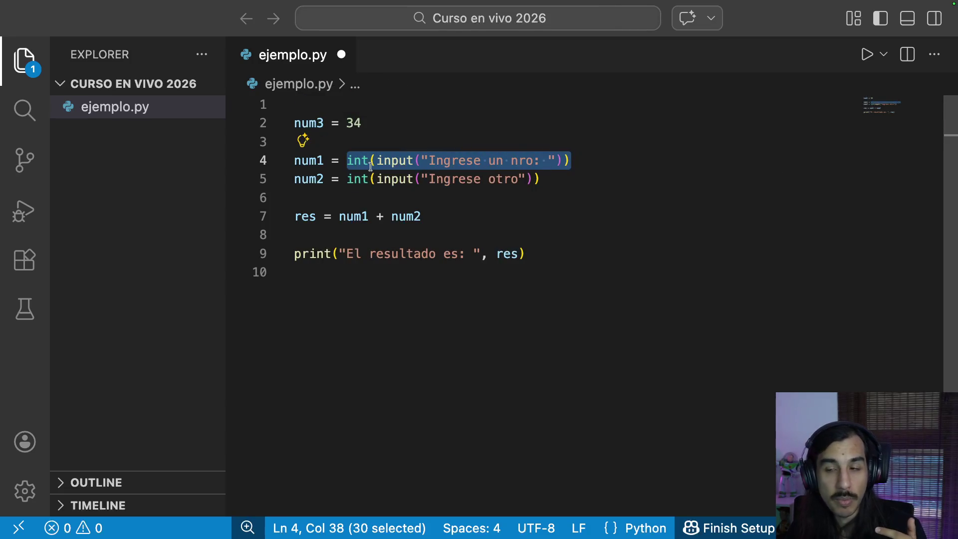
double_click(307, 161)
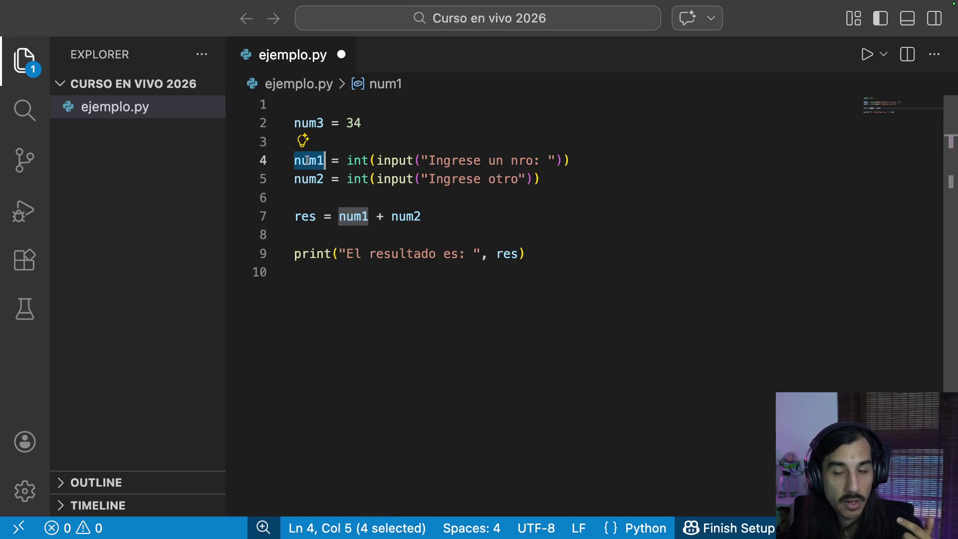
left_click_drag(386, 160, 600, 152)
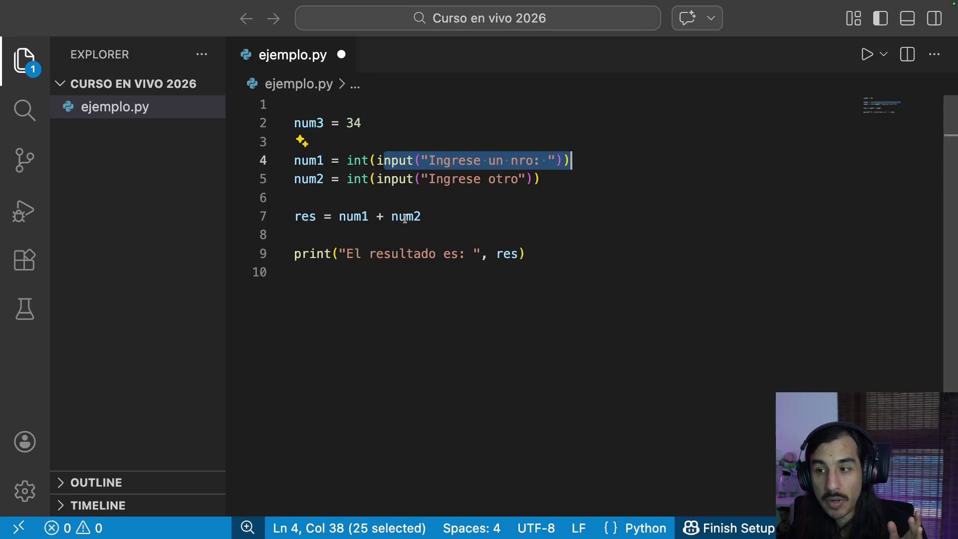
left_click_drag(339, 216, 514, 216)
left_click(555, 220)
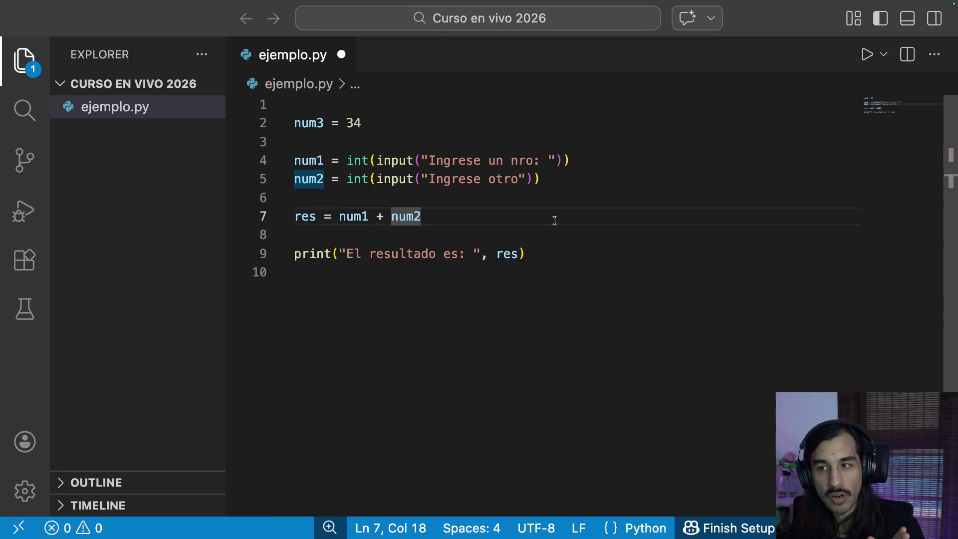
left_click_drag(299, 123, 341, 123)
left_click_drag(294, 160, 588, 154)
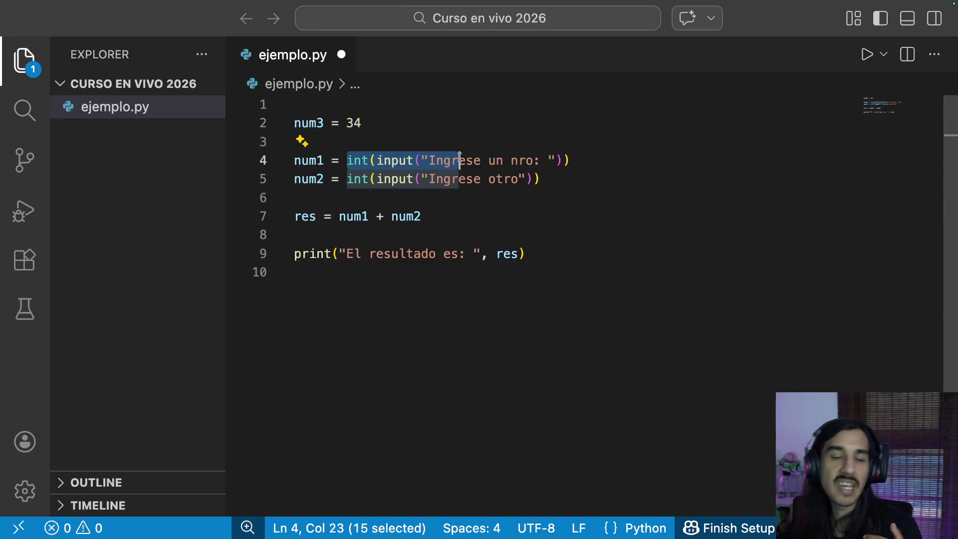
left_click(610, 185, "shift")
left_click(644, 185)
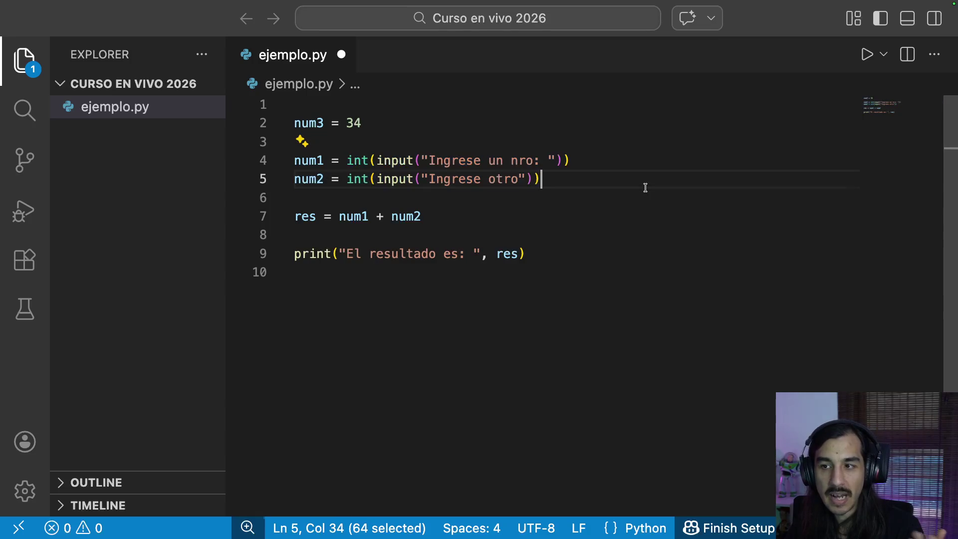
key("ctrl+Right")
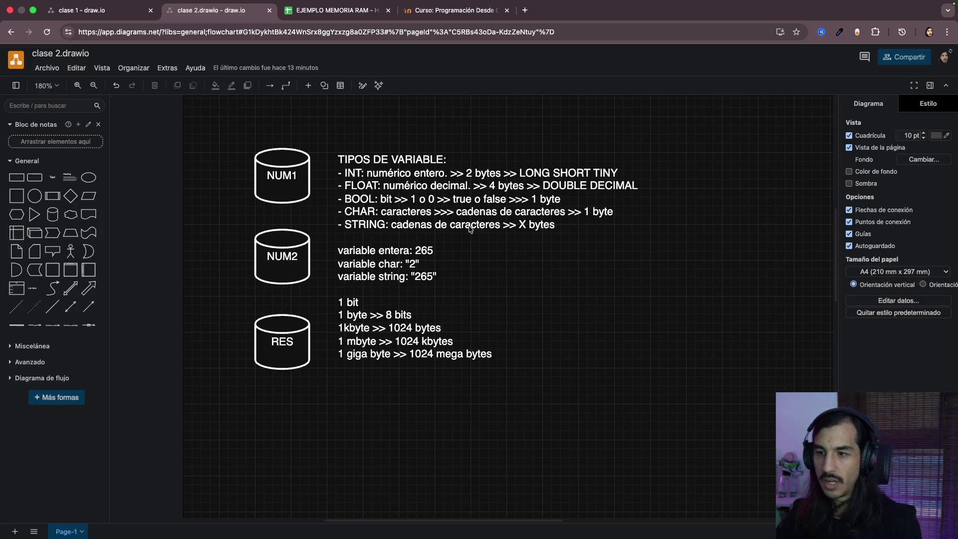
Step: Select the variable notes text block beside the NUM1/NUM2/RES cylinders
left_click(467, 231)
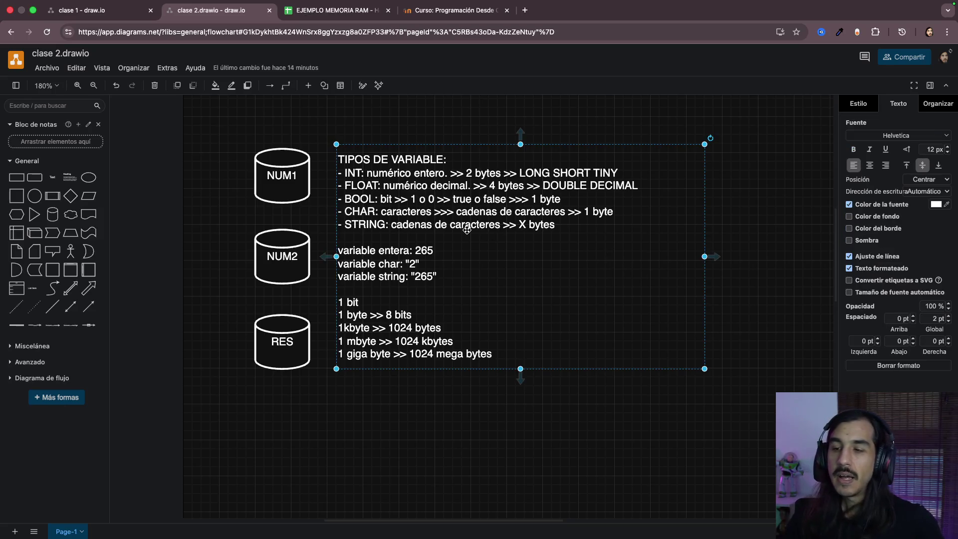
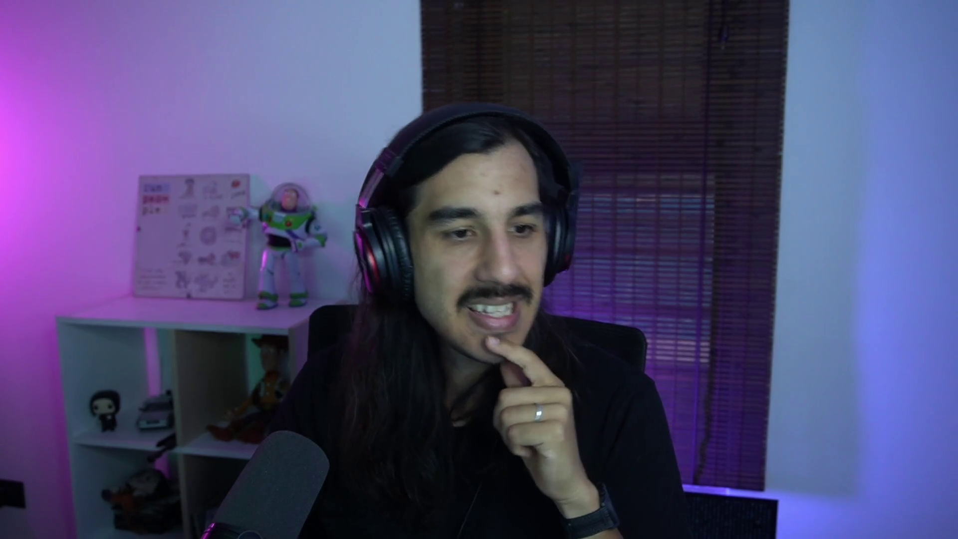
Step: Switch from the diagram to the Programación Desde Cero course page
left_click(457, 11)
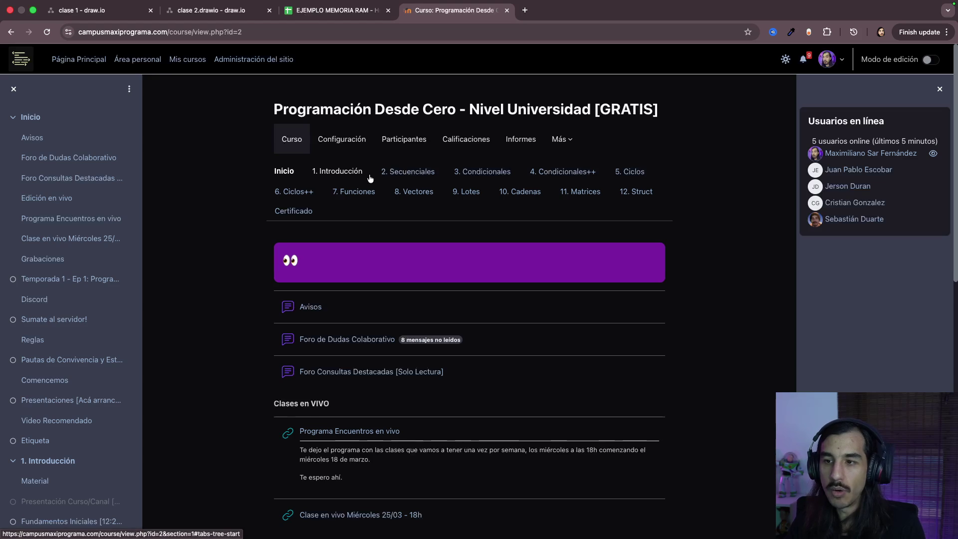
Step: Zoom the Secuenciales topic in and out to read it, then reach the Guía de Ejercicios 1 PDF
key("super+plus")
key("super+plus")
key("super+plus")
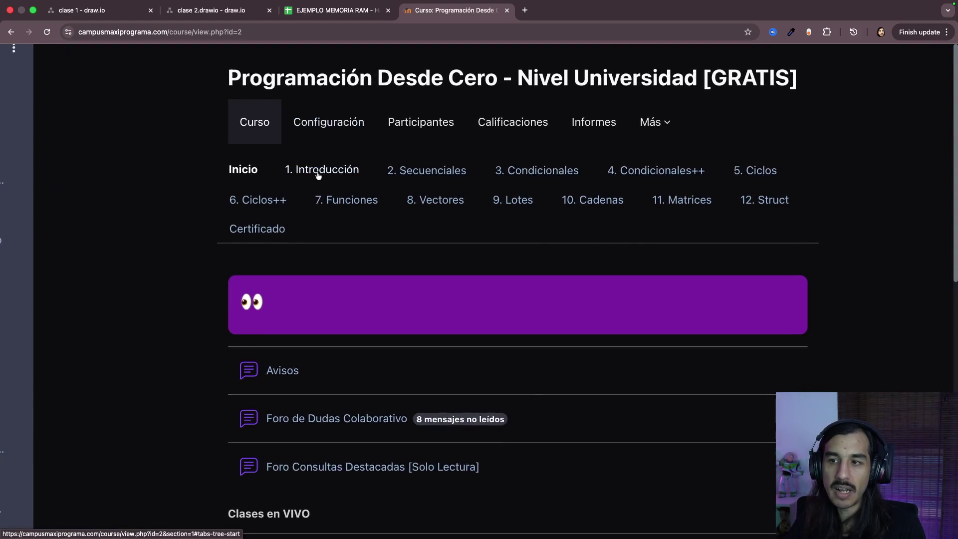
key("super+minus")
key("super+minus")
key("super+minus")
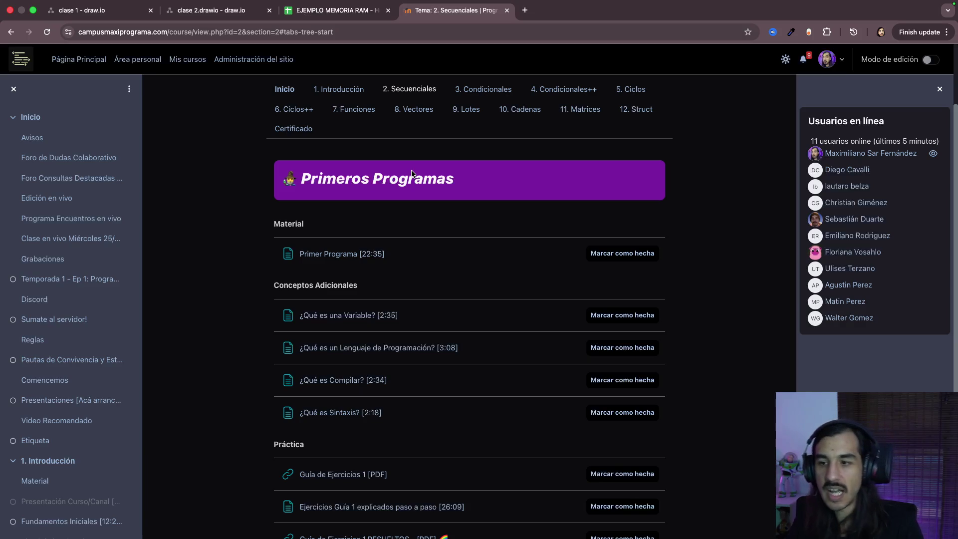
scroll(439, 265, "down", 3)
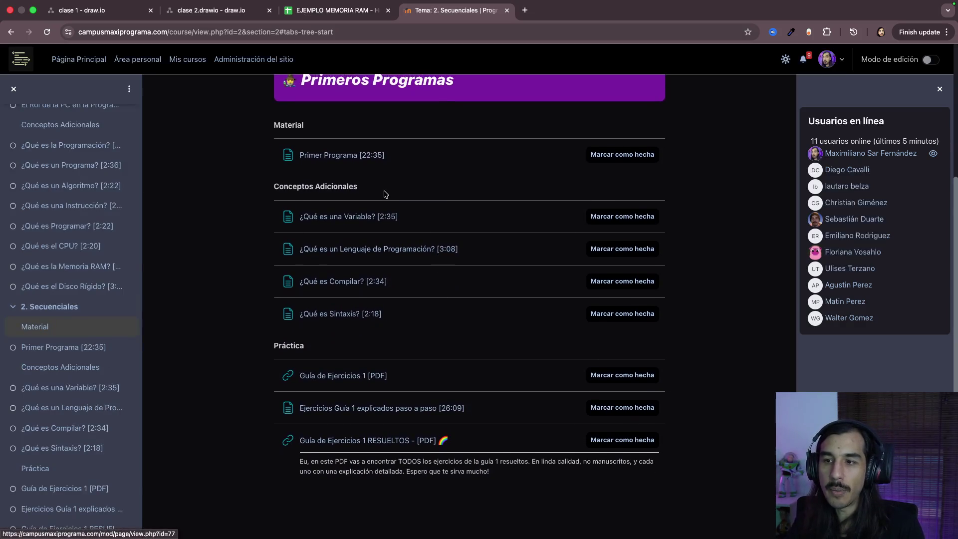
key("super+plus")
key("super+plus")
key("super+plus")
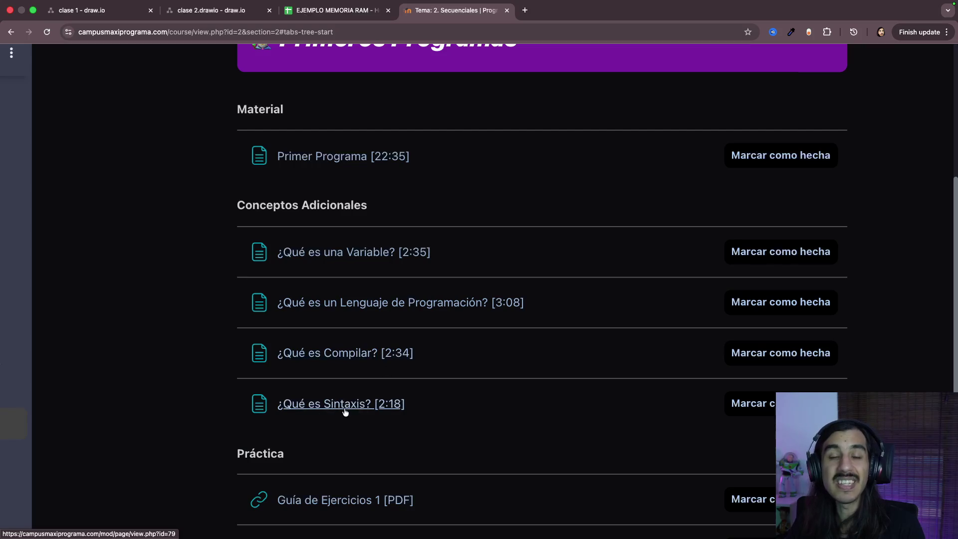
key("super+minus")
key("super+minus")
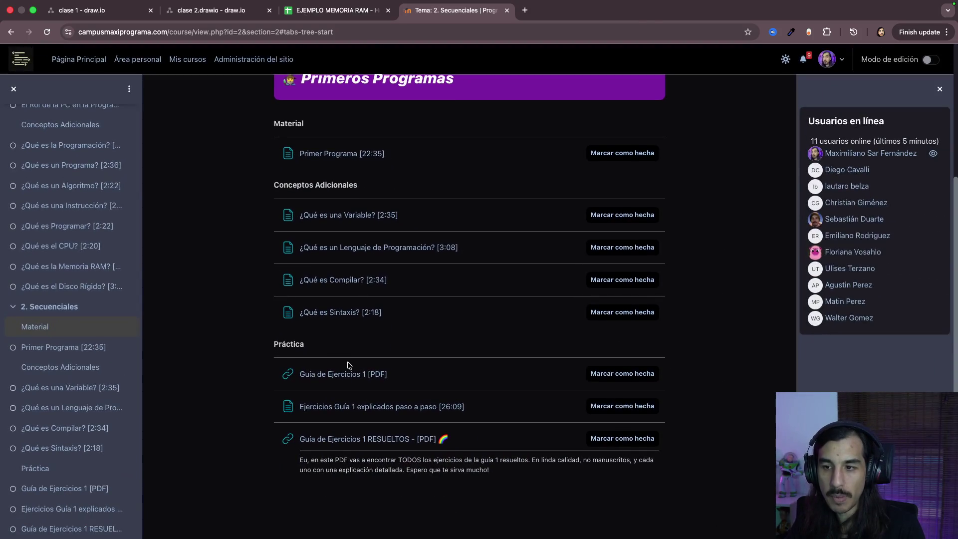
key("super+plus")
key("super+plus")
key("super+plus")
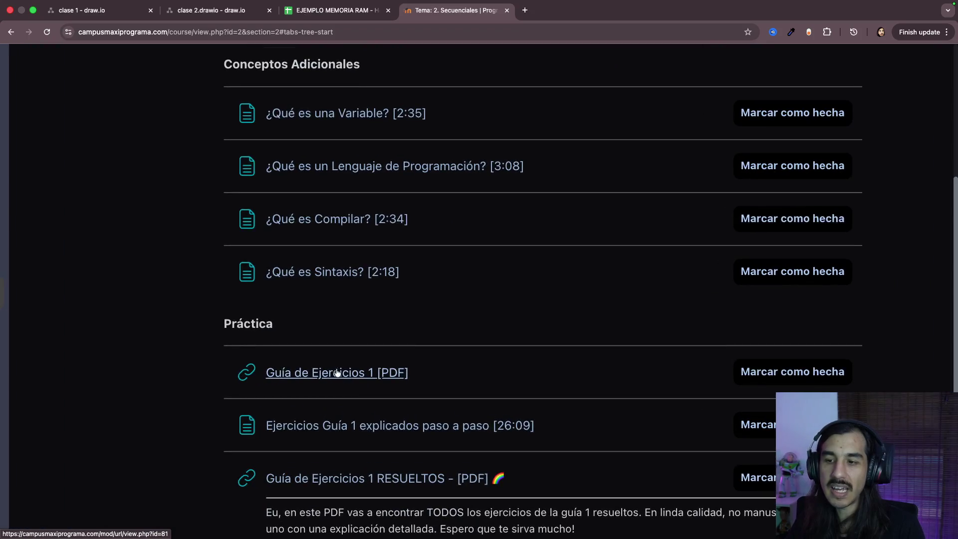
left_click(558, 11)
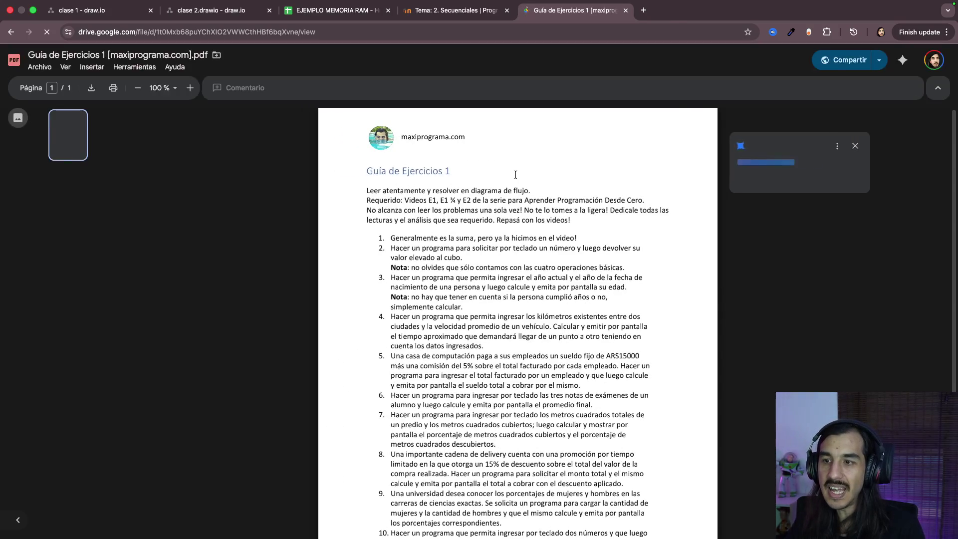
scroll(503, 204, "up", 2)
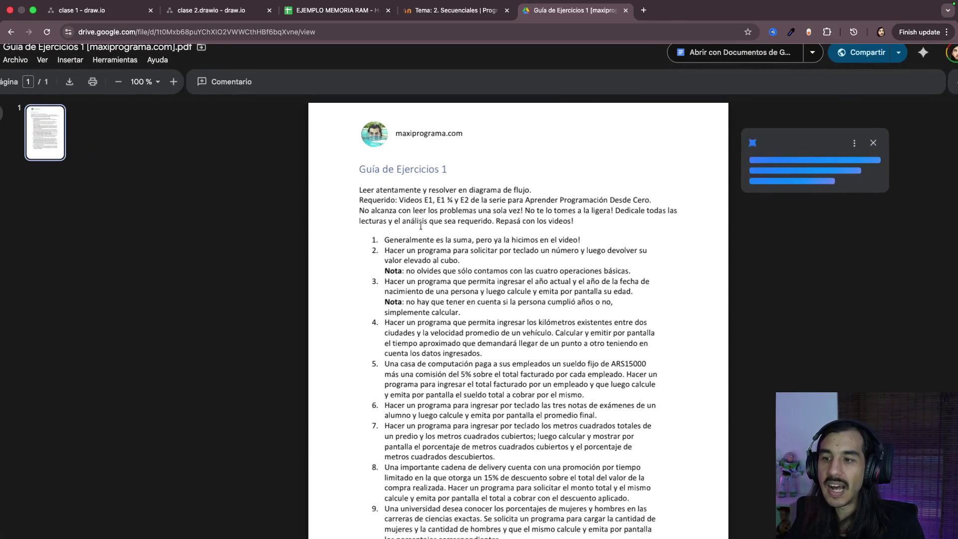
Step: Highlight the first exercises and exercise 2's opening, then enlarge the PDF to 125%
left_click_drag(384, 235, 534, 308)
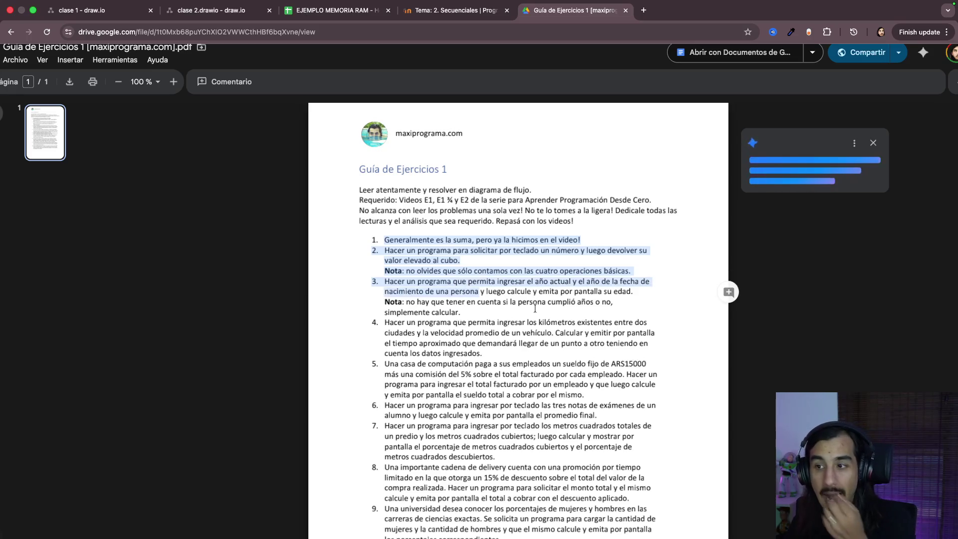
left_click(594, 267)
scroll(594, 268, "up", 1)
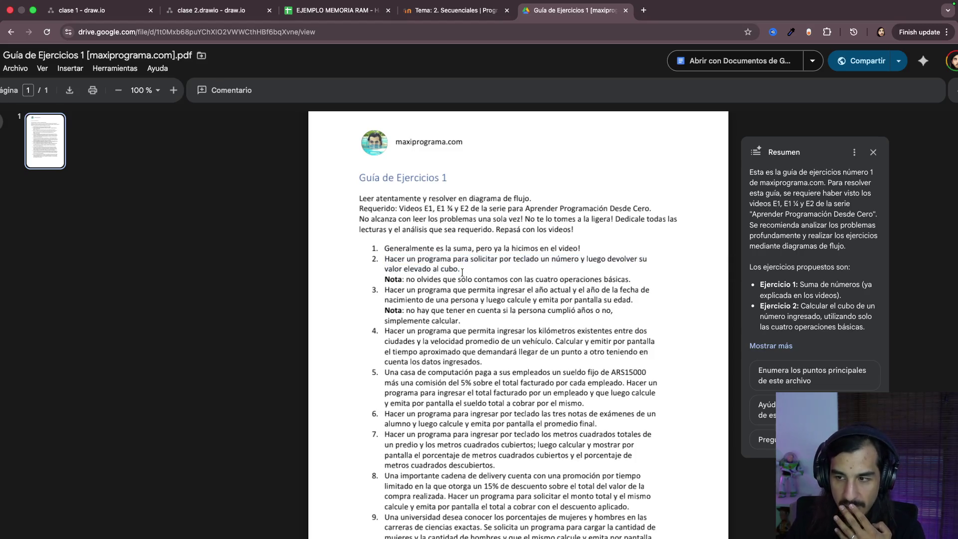
left_click_drag(382, 247, 532, 257)
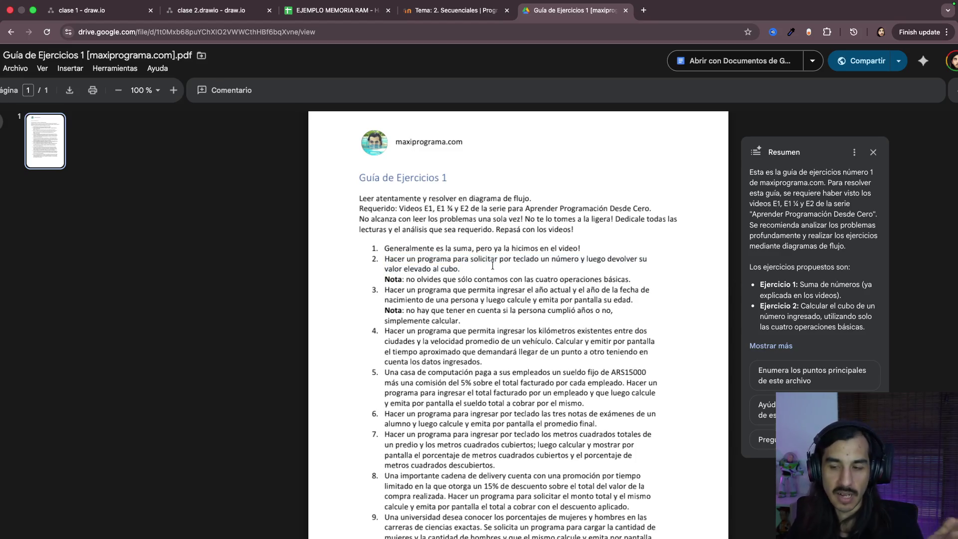
scroll(493, 265, "down", 3)
scroll(491, 273, "down", 1)
scroll(490, 285, "up", 3)
scroll(487, 293, "up", 1)
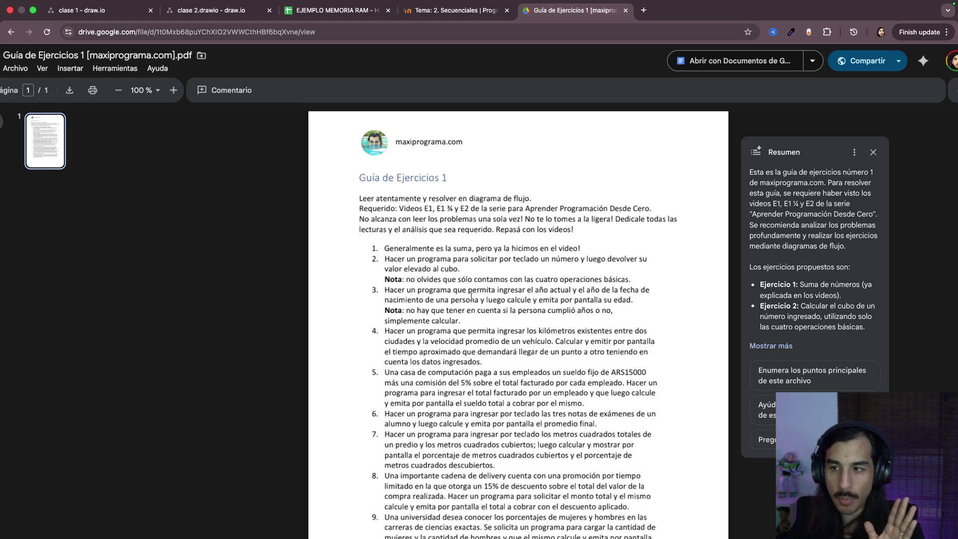
scroll(472, 294, "down", 1)
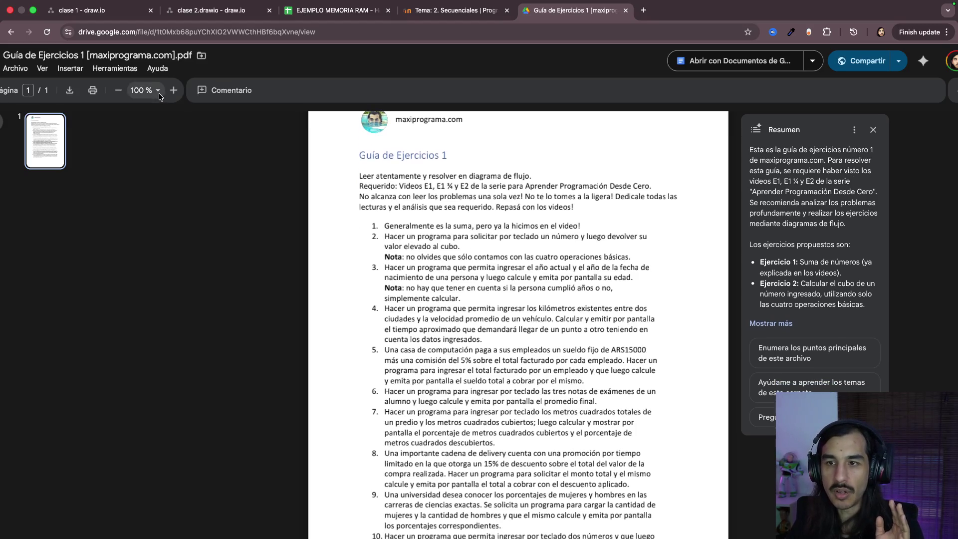
left_click(173, 91)
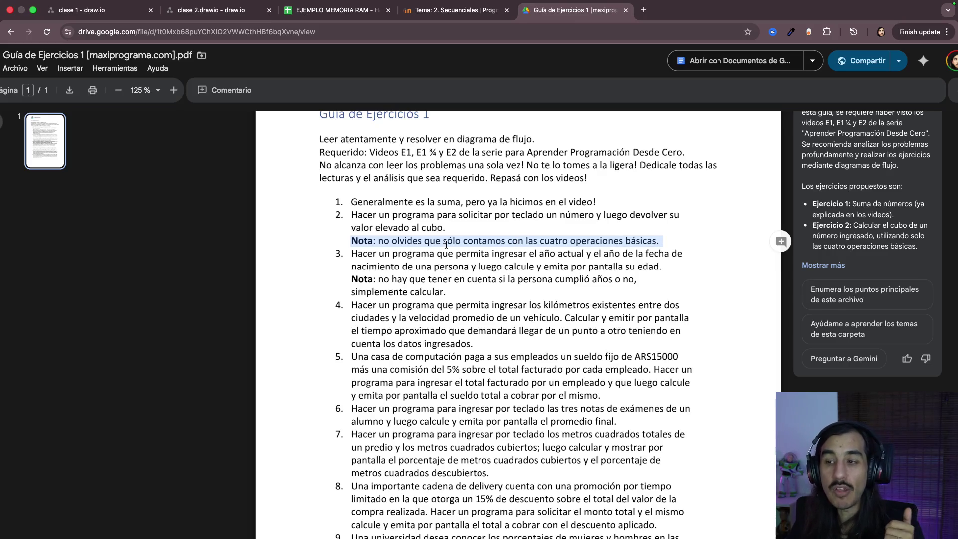
Step: Highlight exercise 2's phrases about returning the number cubed and the four-operations note
left_click_drag(354, 213, 677, 215)
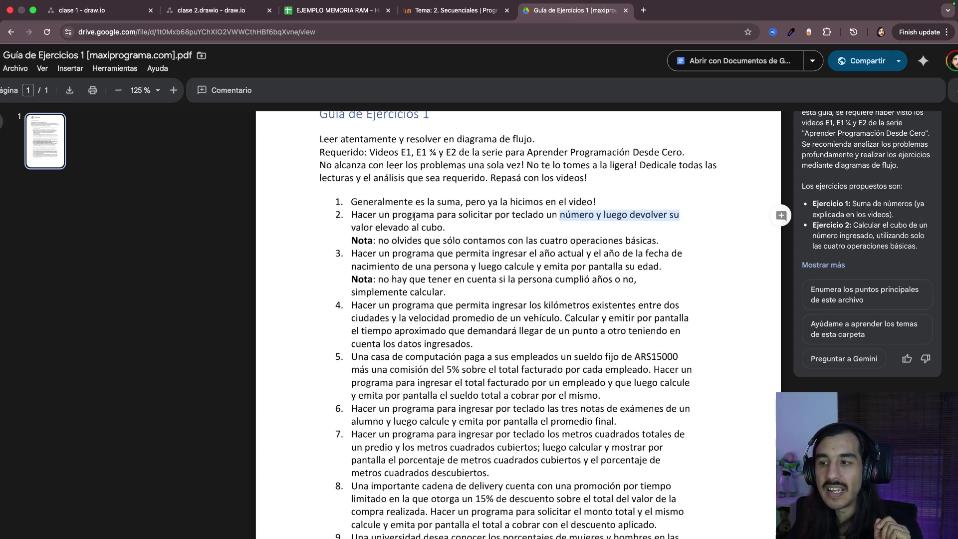
left_click_drag(546, 215, 594, 215)
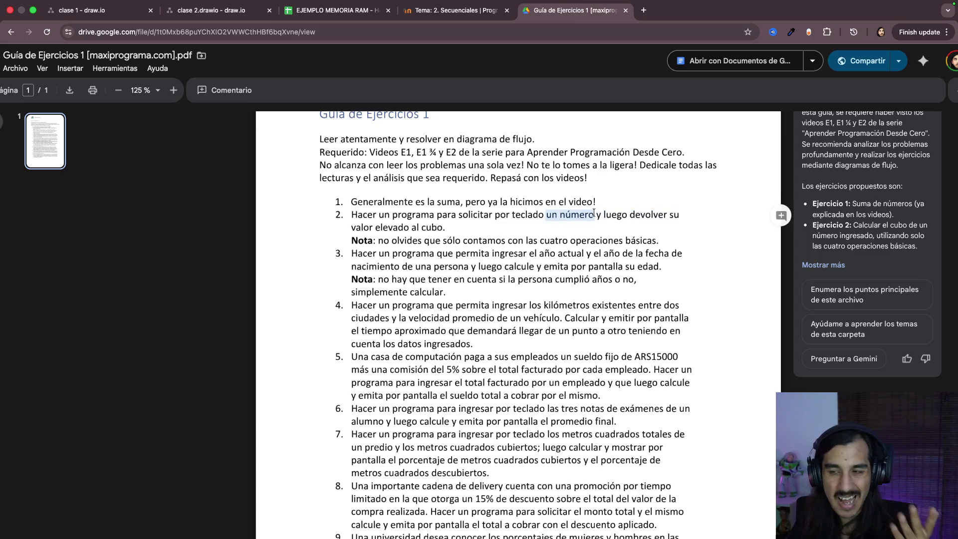
mouse_move(350, 227)
left_mouse_down()
mouse_move(478, 229)
mouse_move(351, 216)
left_mouse_up()
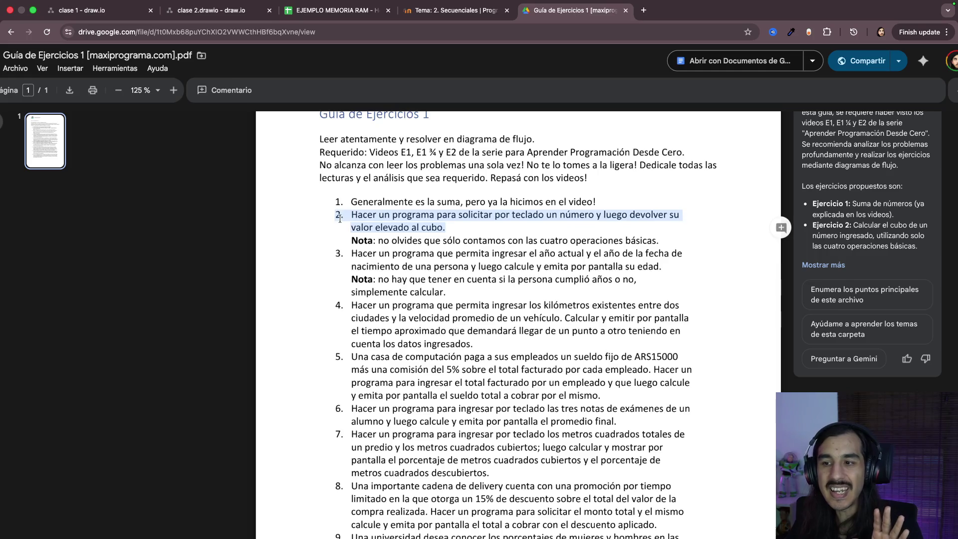
left_click(391, 218)
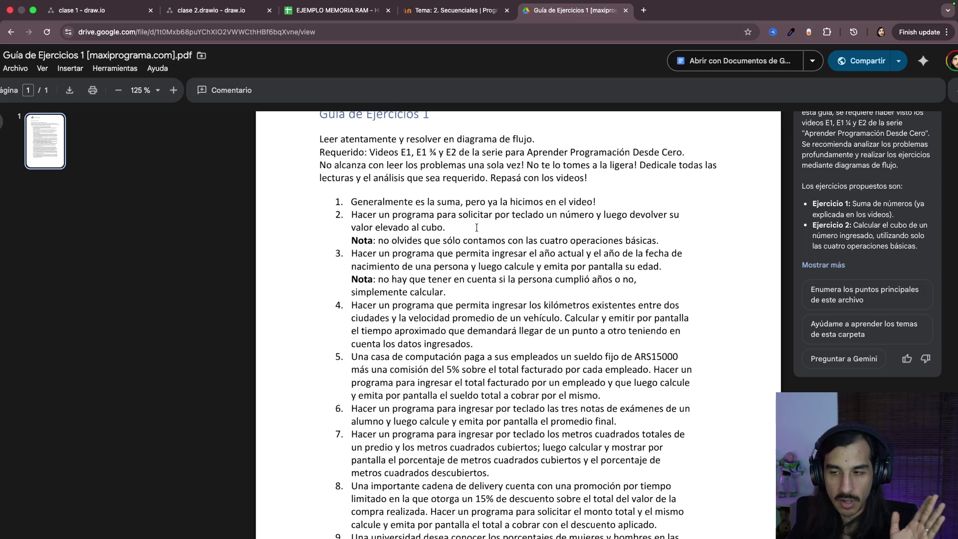
left_click_drag(351, 240, 656, 241)
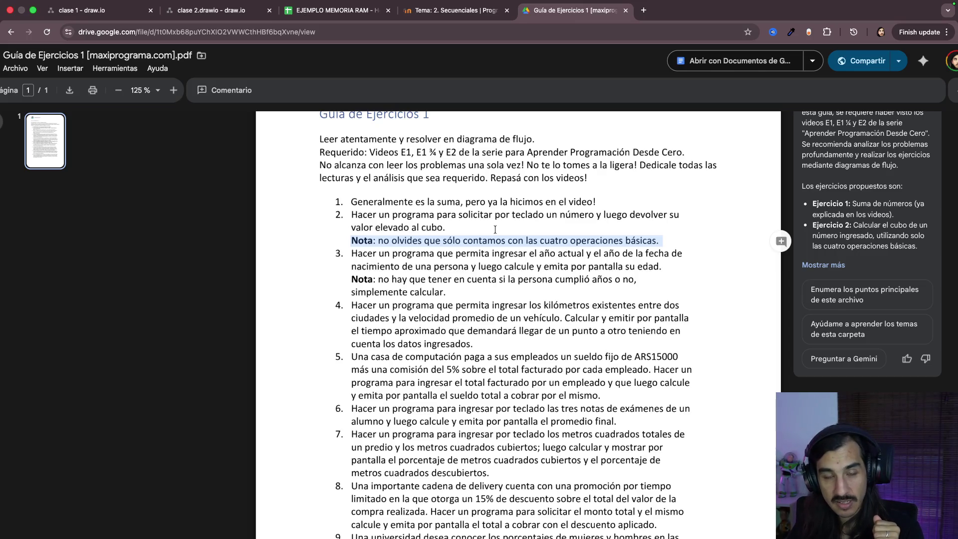
left_click(495, 229)
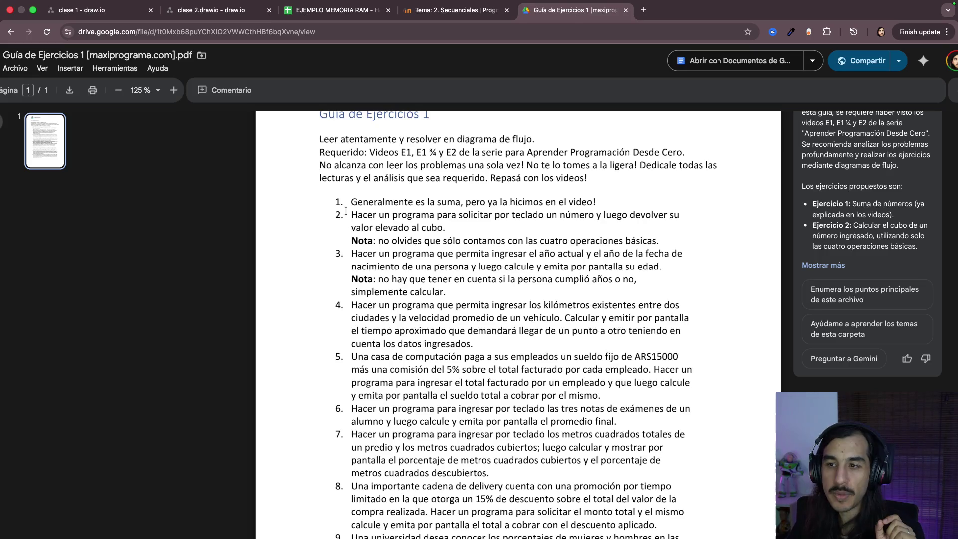
Step: Re-highlight exercise 2 with its note and the request to enter a number, then return to clase 2
left_click_drag(350, 214, 691, 238)
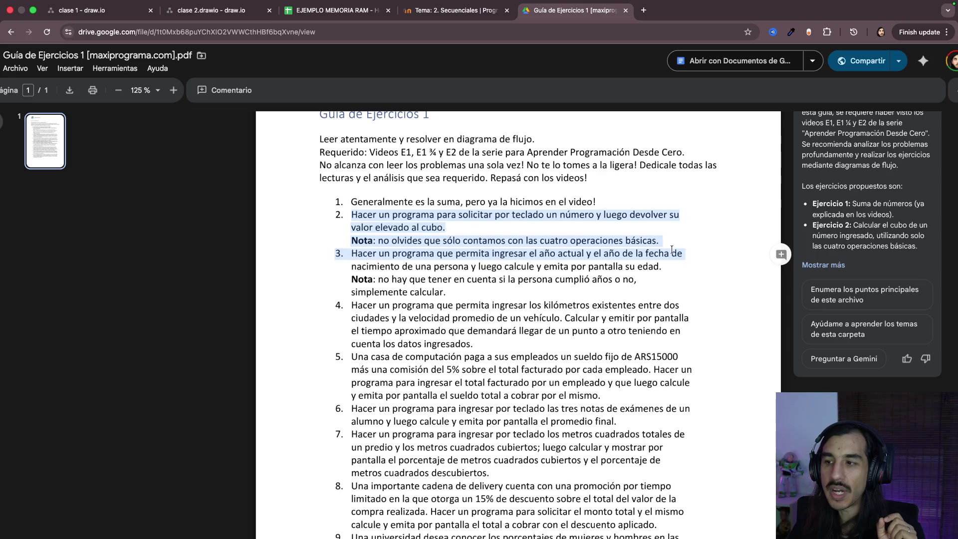
left_click(418, 214)
mouse_move(419, 214)
left_mouse_down()
mouse_move(572, 205)
mouse_move(592, 214)
left_mouse_up()
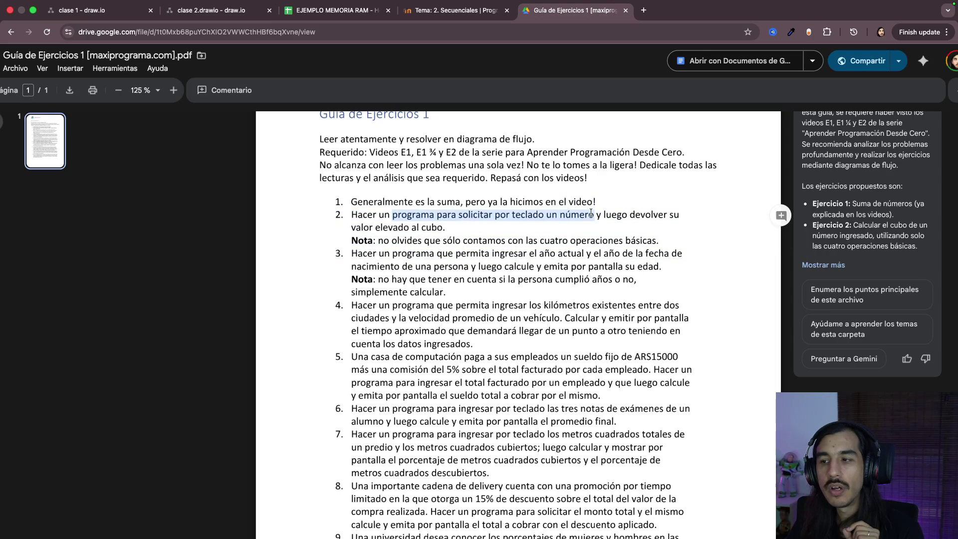
left_click(536, 223)
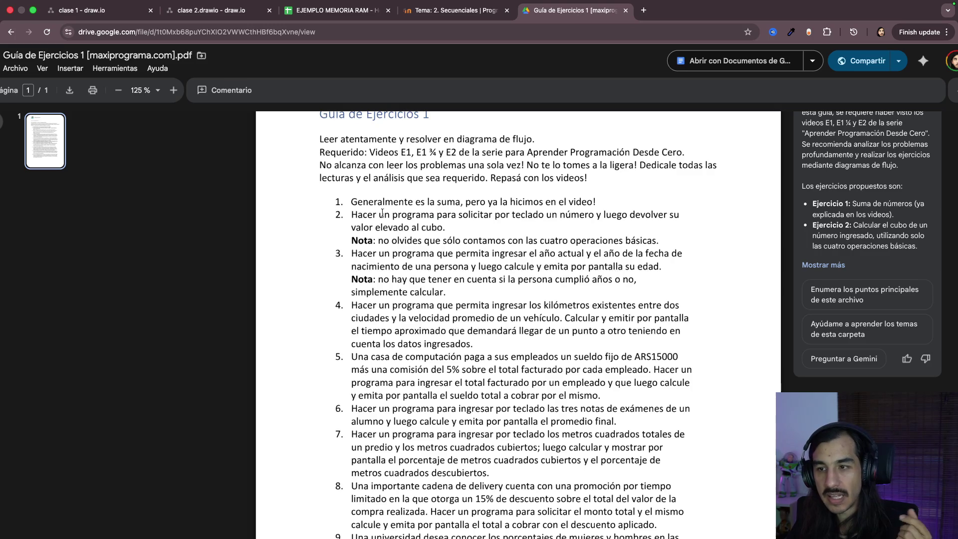
left_click_drag(351, 214, 571, 222)
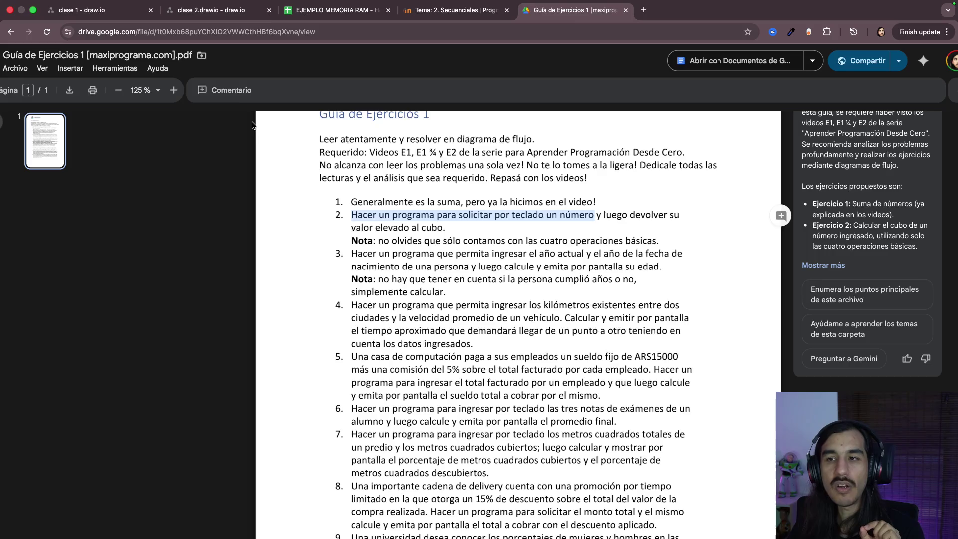
left_click(222, 17)
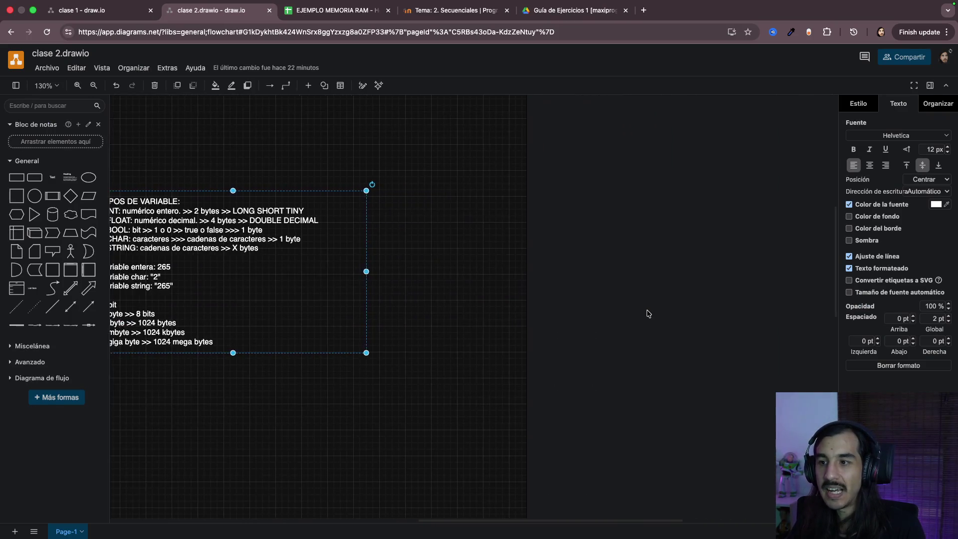
scroll(648, 313, "down", 5)
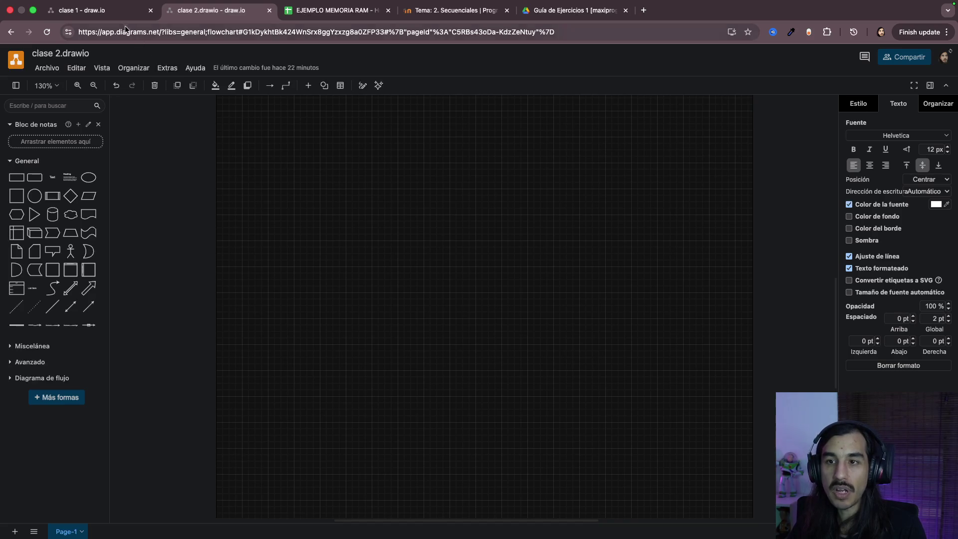
Step: Copy the I/F circles and EGRESO, INGRESO, PROCESO shapes from clase 1 into clase 2 and position them
left_click(112, 11)
scroll(414, 235, "up", 2)
left_click_drag(332, 182, 506, 312)
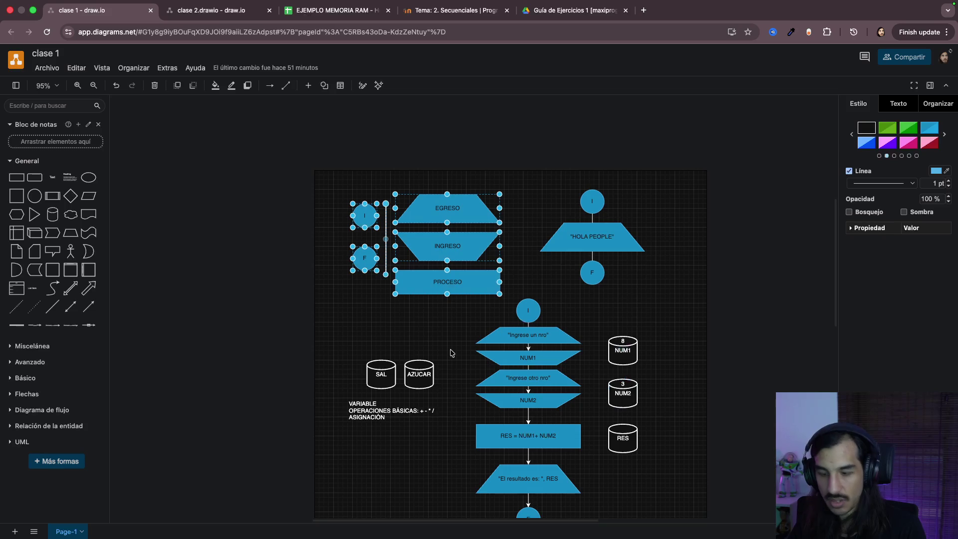
left_click(217, 11)
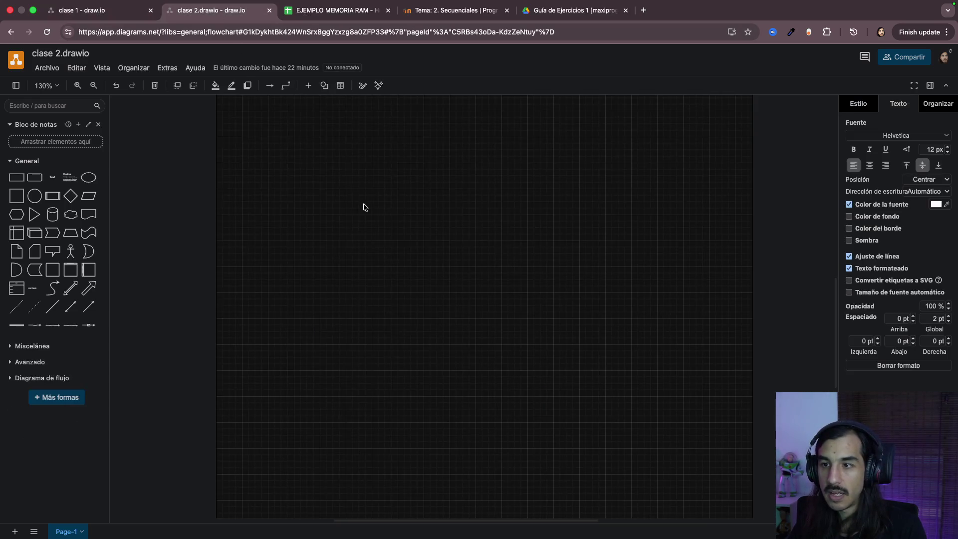
key("ctrl+v")
left_click_drag(436, 217, 341, 160)
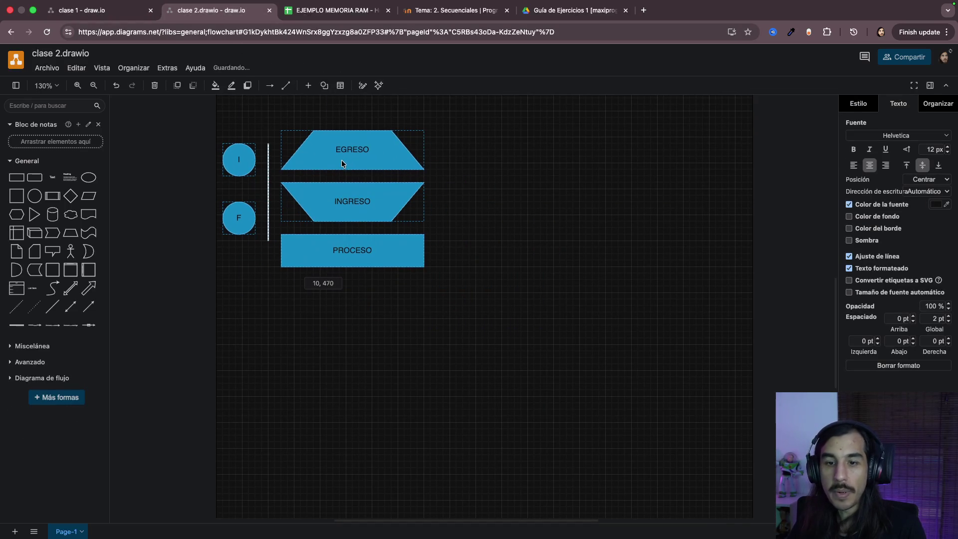
Step: Duplicate the start circle I and the INGRESO trapezoid to the right and shorten the trapezoid
left_click(414, 382)
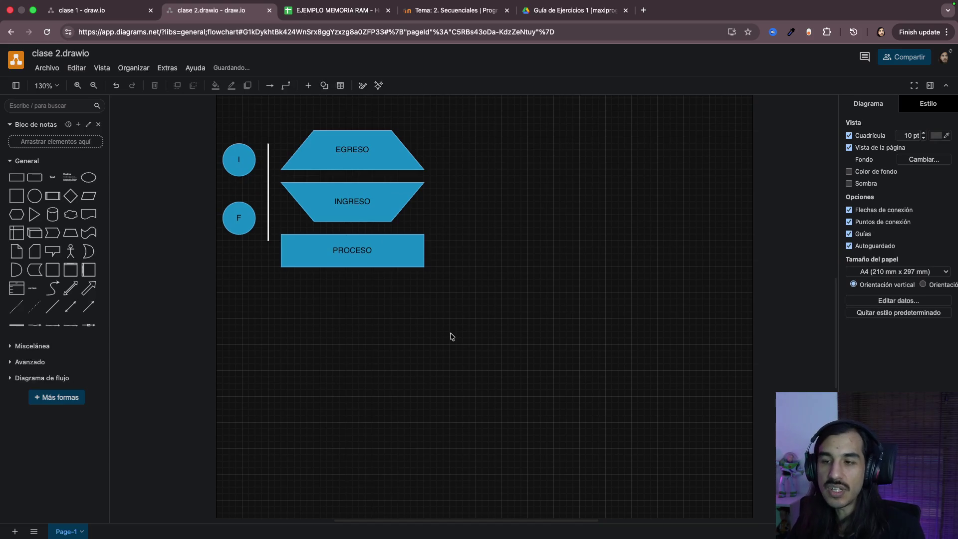
left_click(243, 155)
left_click_drag(229, 147, 589, 152)
left_click(372, 204)
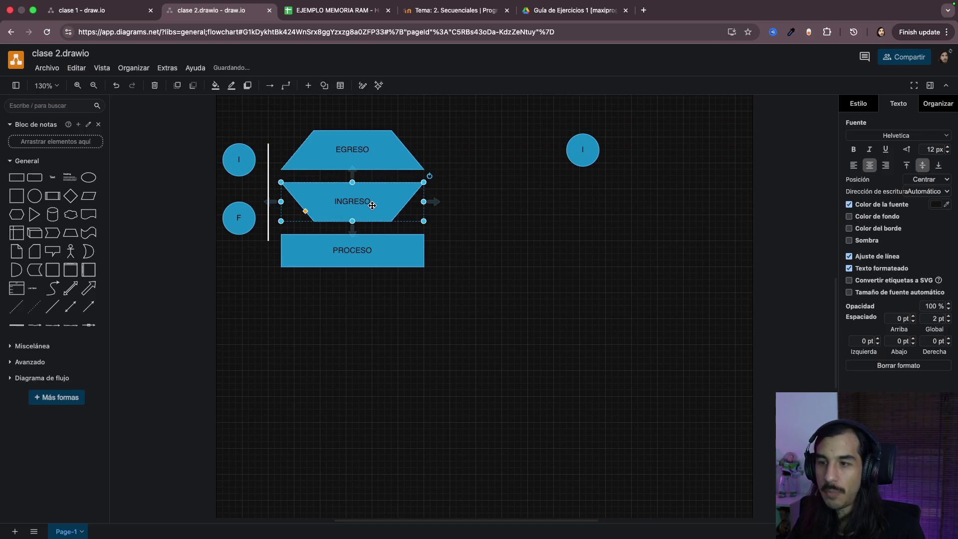
left_click_drag(372, 204, 596, 217)
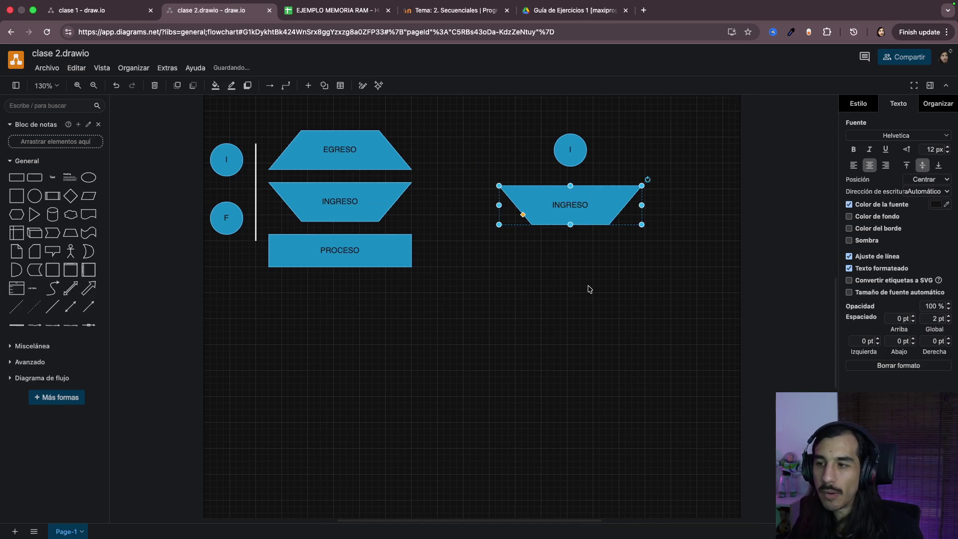
scroll(589, 289, "up", 1)
left_click(588, 289)
left_click_drag(502, 271, 503, 255)
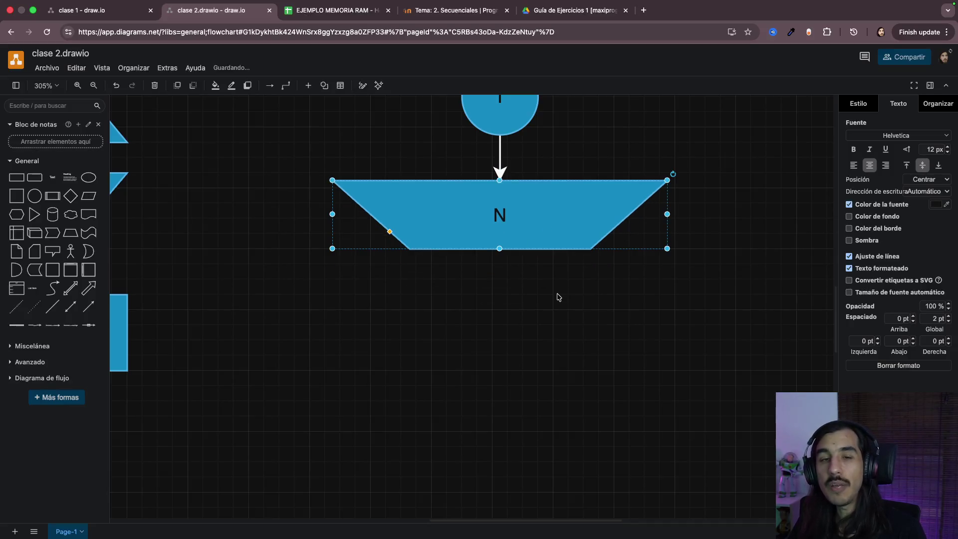
scroll(557, 295, "up", 2)
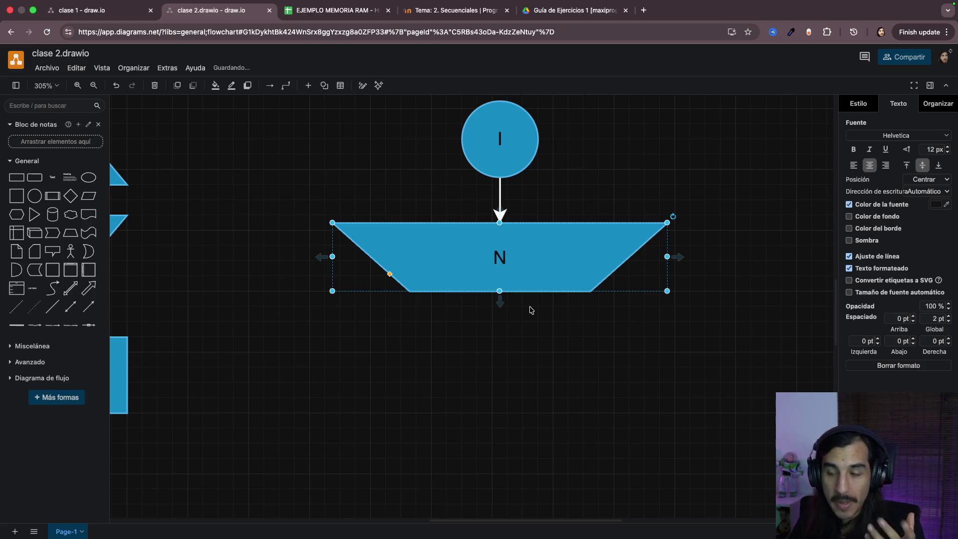
Step: Relabel the new input trapezoid NUMERO
double_click(532, 254)
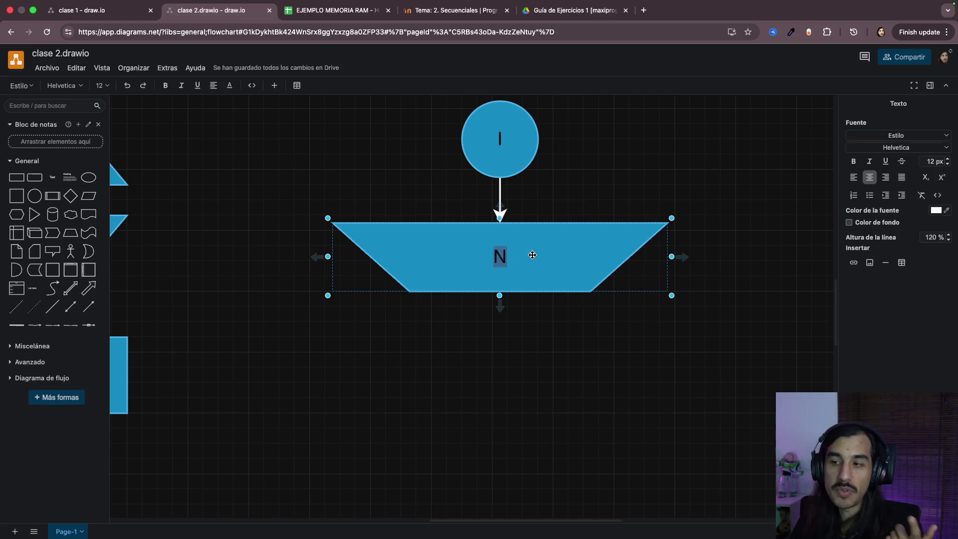
left_click(520, 344)
double_click(497, 260)
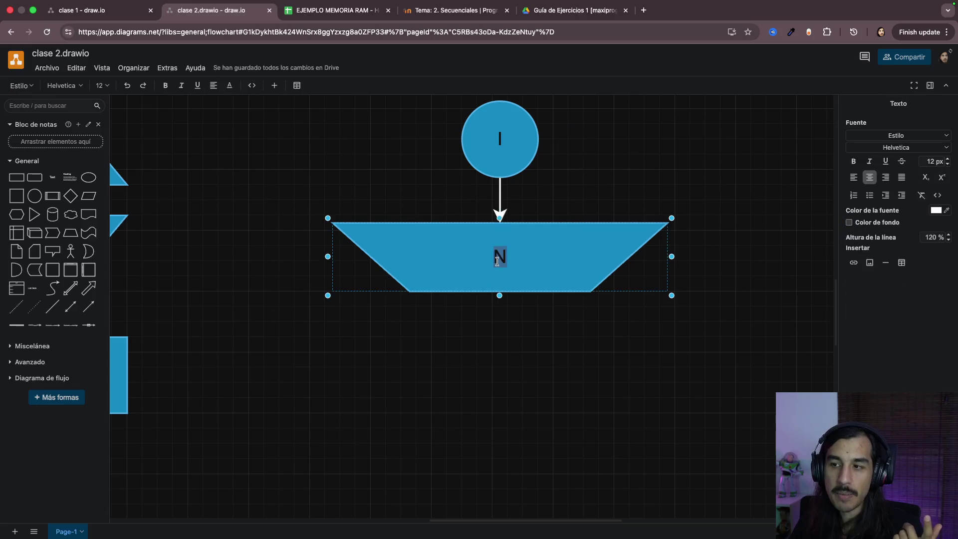
type("NUM")
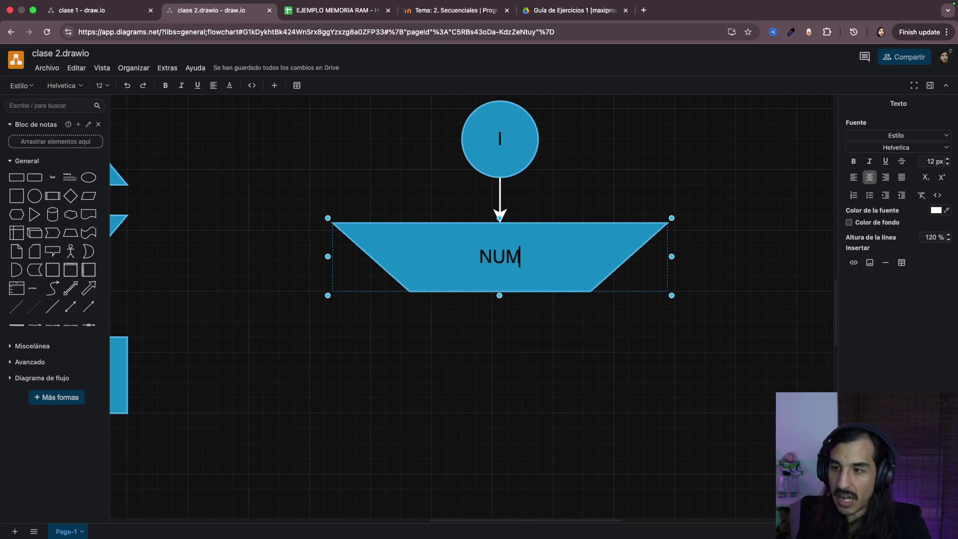
type("ERO")
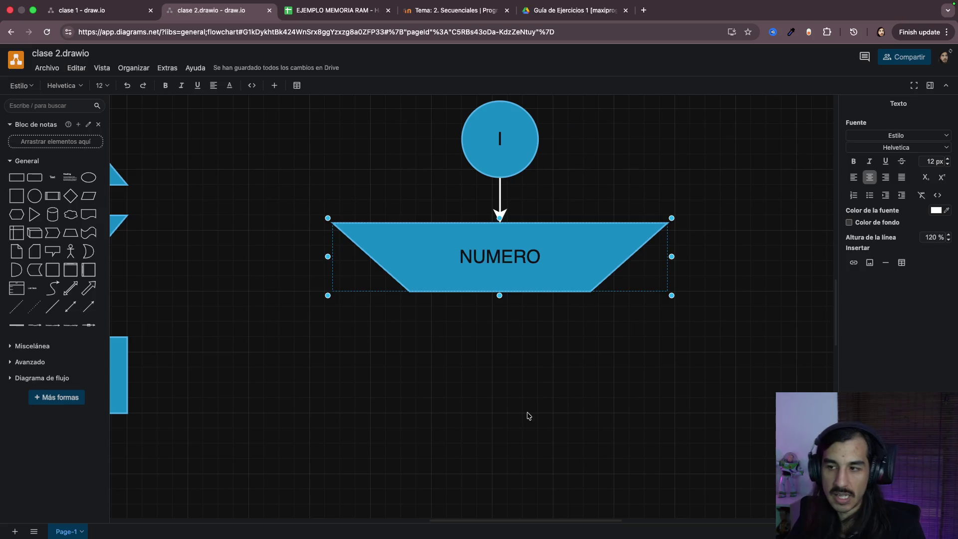
left_click(527, 416)
mouse_move(499, 256)
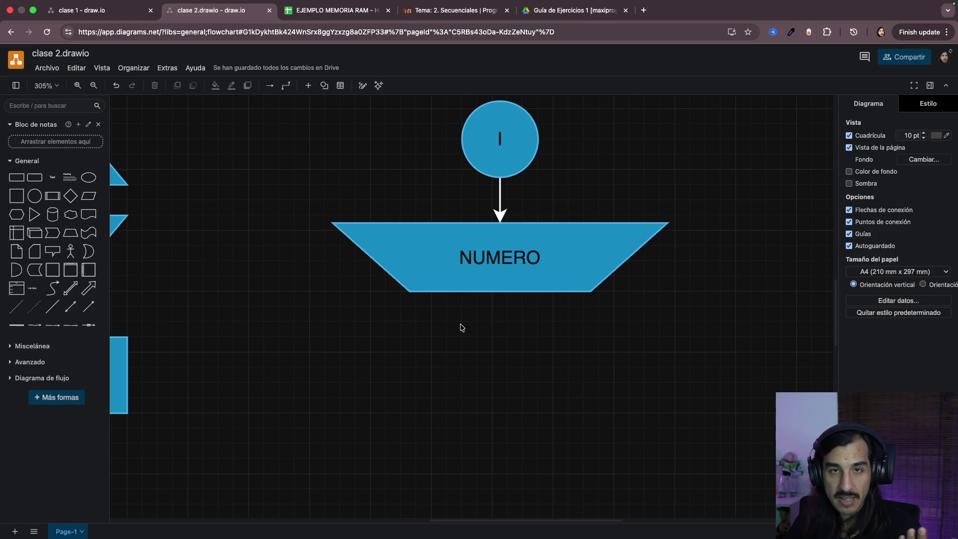
mouse_move(454, 279)
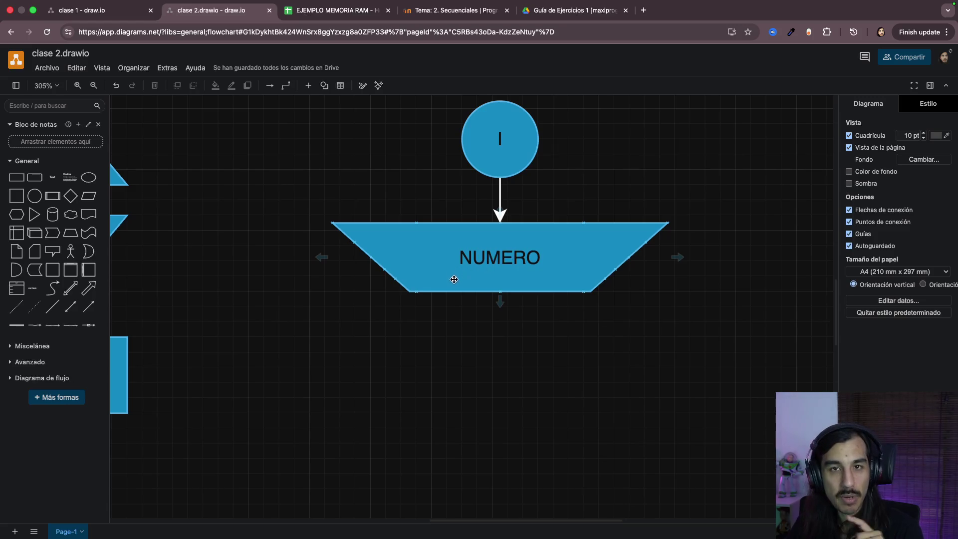
Step: Switch to the EJEMPLO MEMORIA RAM spreadsheet and highlight its memory example cells
left_click(355, 10)
left_click_drag(247, 174, 676, 406)
left_click(707, 401)
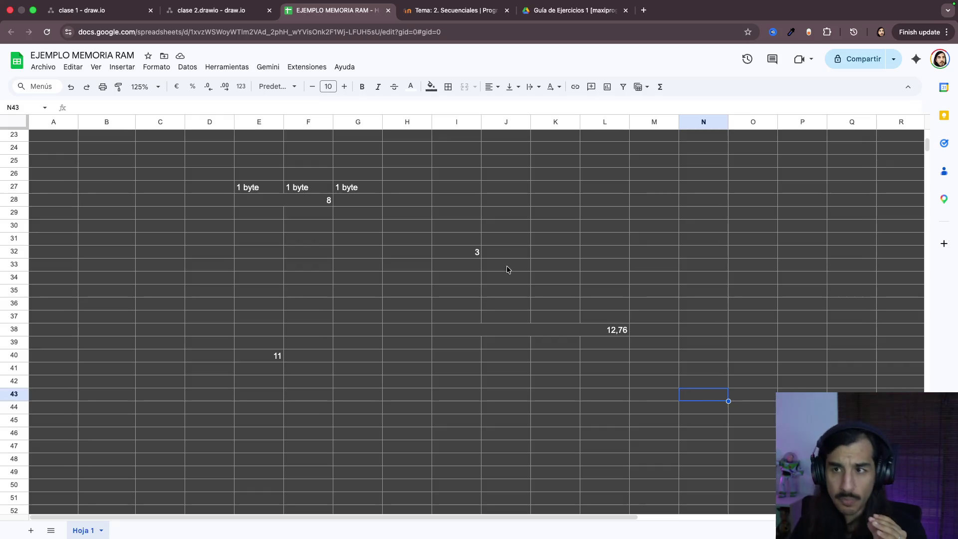
Step: Point out column K, row 42 and cell K42 as a memory slot, then return to clase 2
left_click(225, 10)
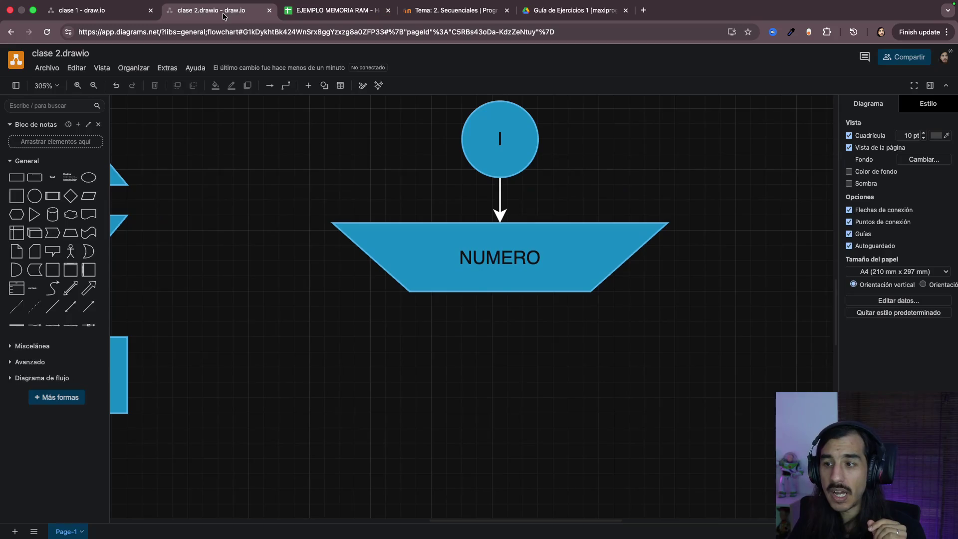
left_click(493, 273)
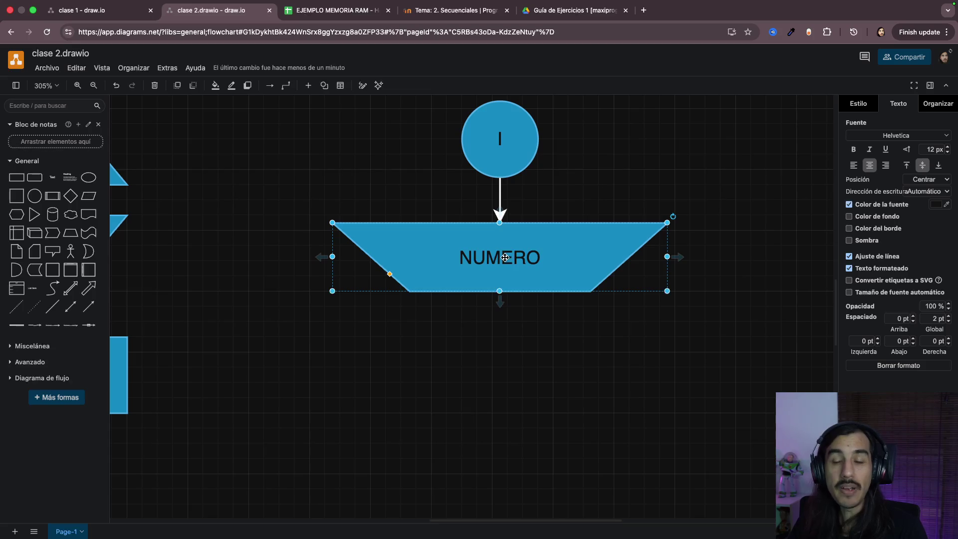
left_click(340, 15)
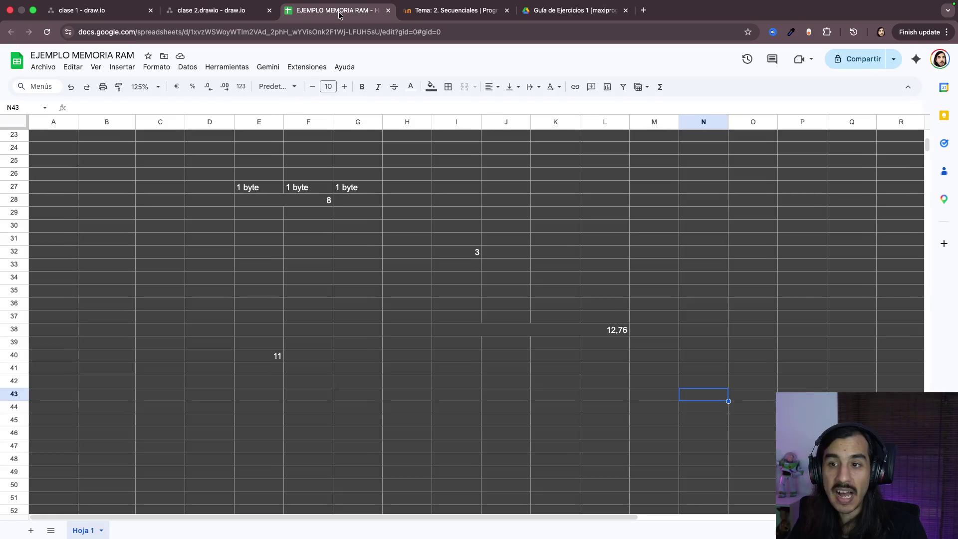
left_click(555, 122)
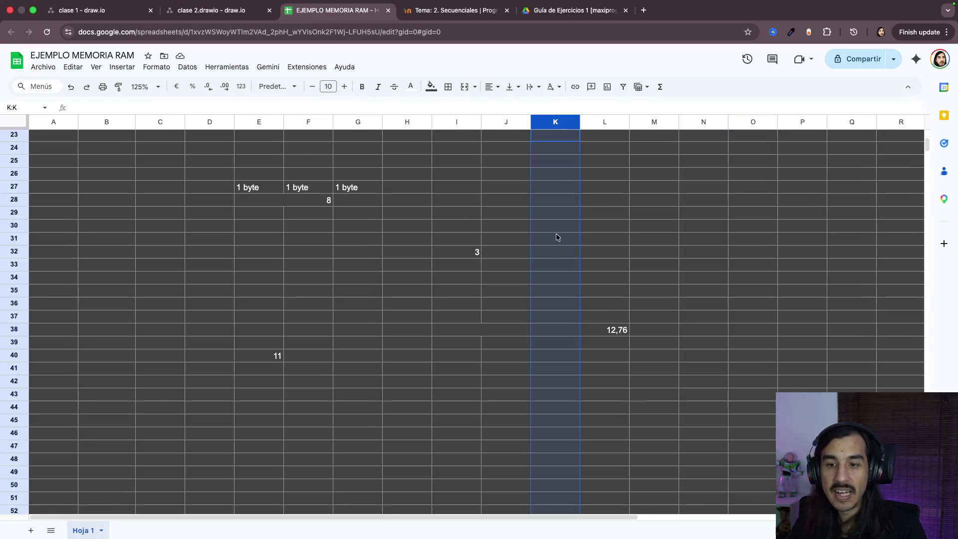
left_click(20, 383)
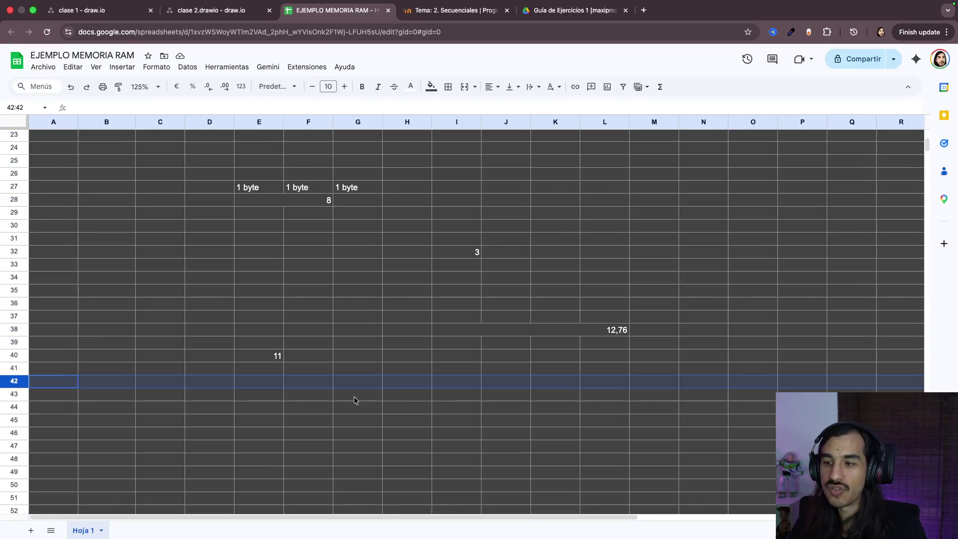
left_click(544, 384)
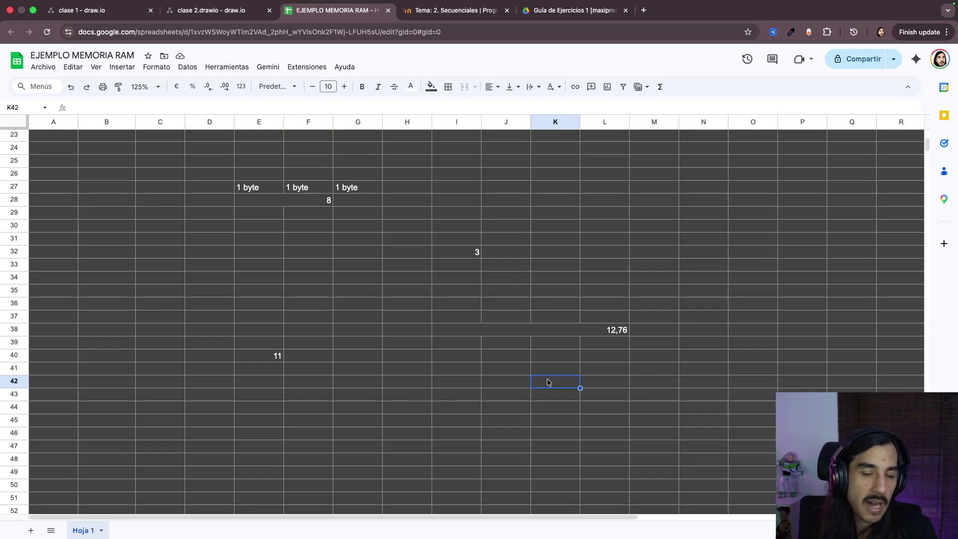
left_click(223, 19)
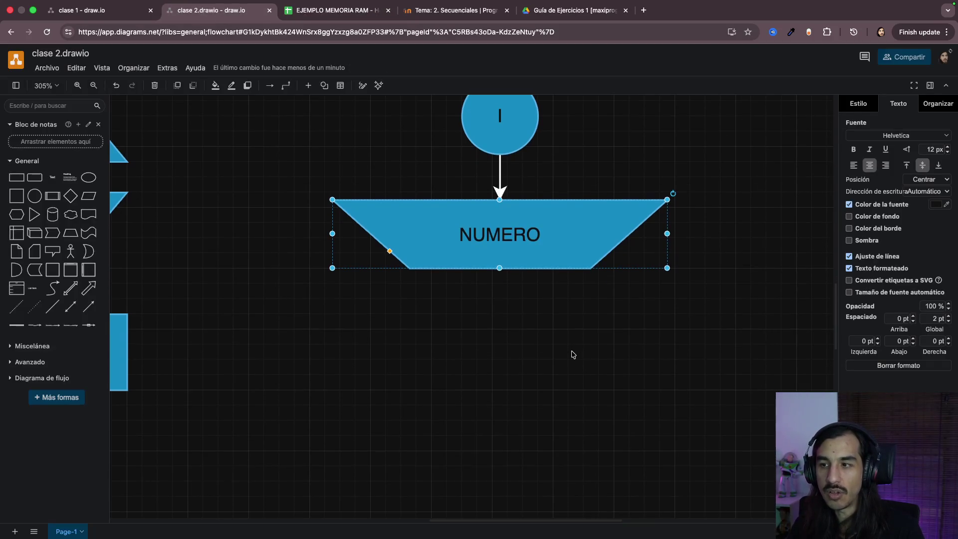
scroll(524, 307, "down", 3)
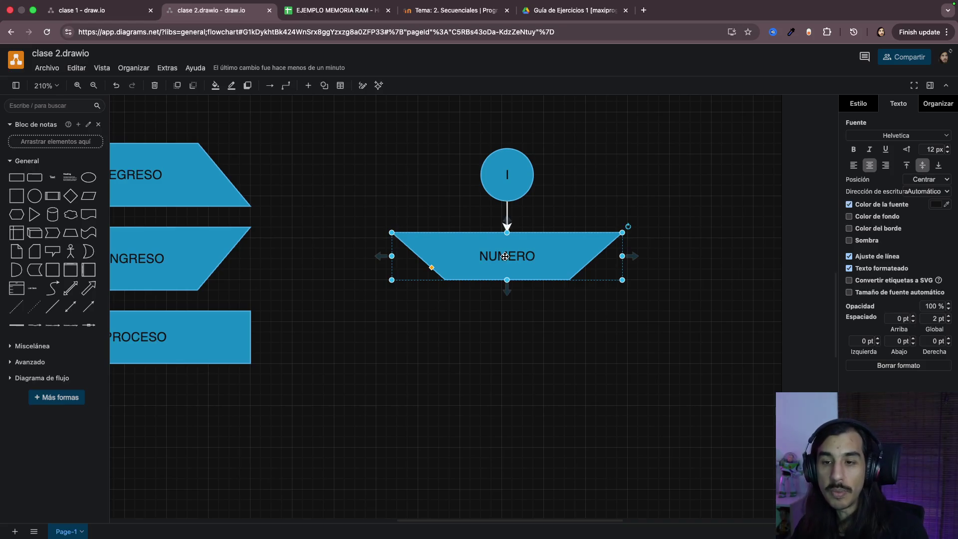
scroll(362, 203, "left", 3)
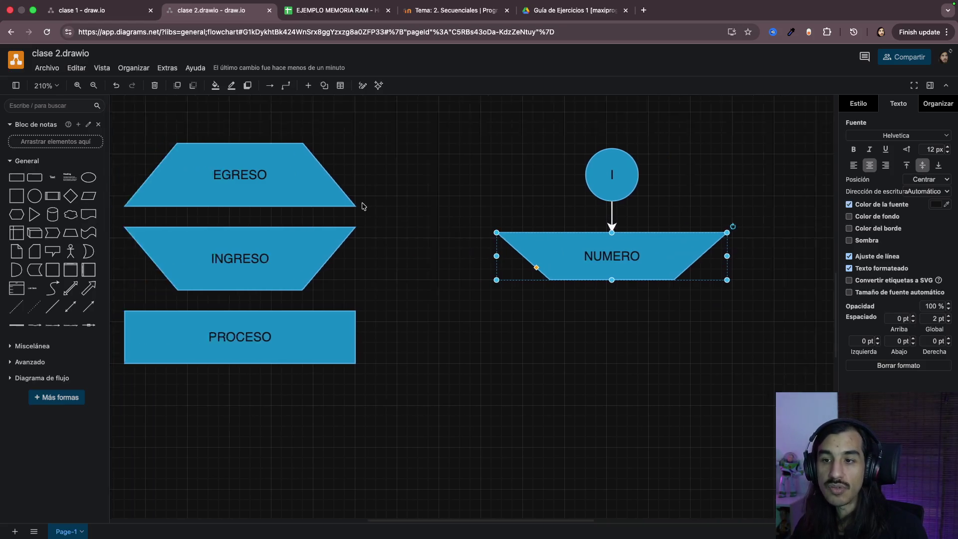
scroll(361, 203, "left", 3)
scroll(361, 203, "up", 3)
Step: Duplicate the RES cylinder beside the NUMERO trapezoid and relabel it NUMERO
left_click(234, 155)
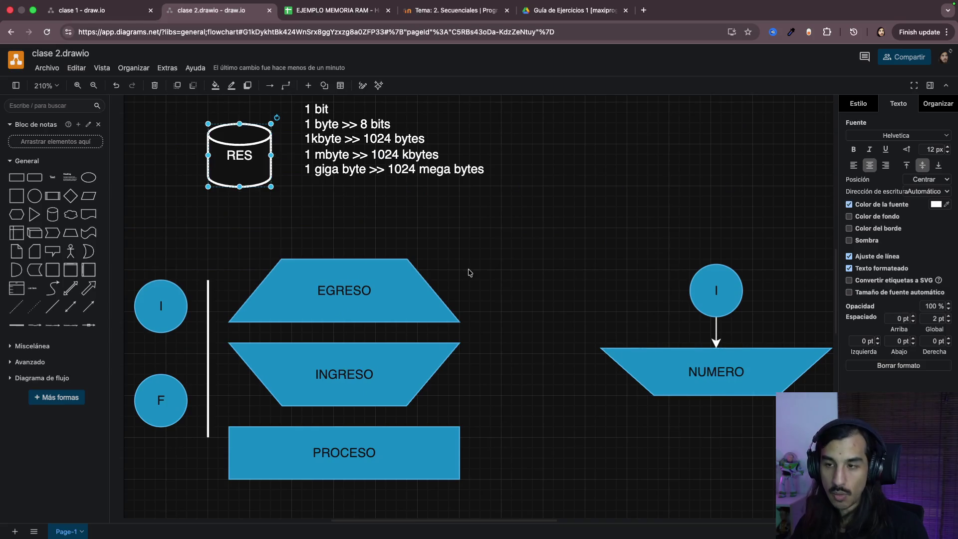
left_click(466, 271)
scroll(466, 269, "right", 5)
key("ctrl+v")
left_click_drag(573, 303, 534, 286)
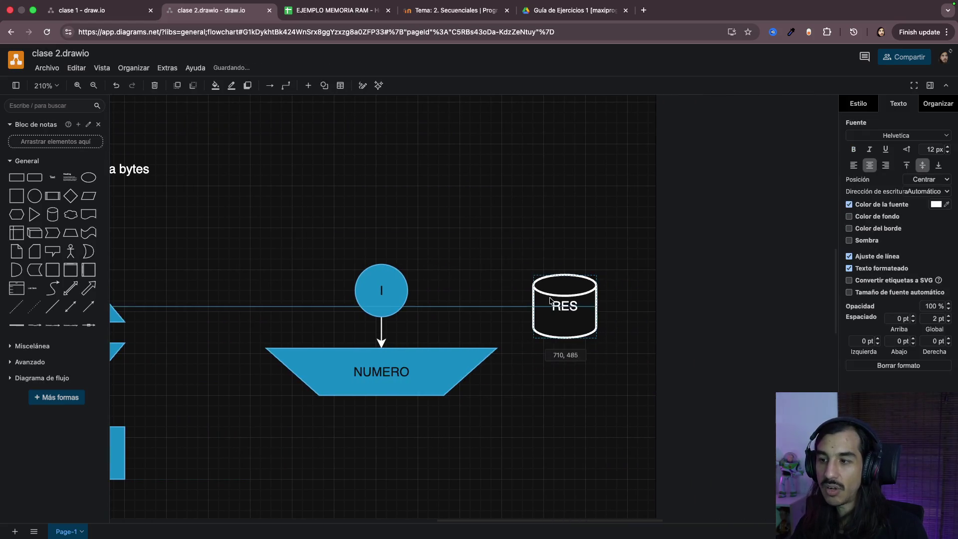
key("F2")
type("NUMERO")
left_click(702, 425)
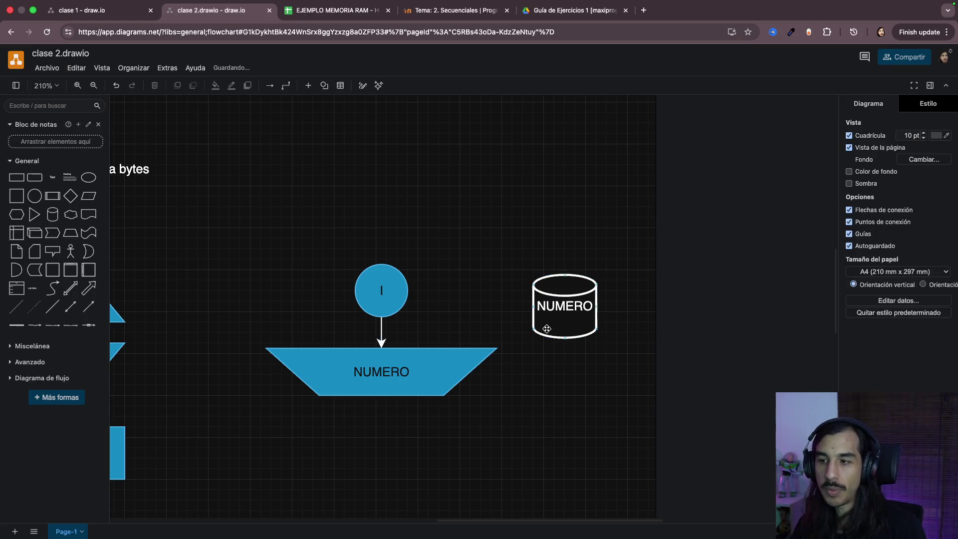
Step: Move the NUMERO cylinder down level with the trapezoid, then reopen the exercise guide PDF
left_click(383, 389)
scroll(419, 426, "down", 3)
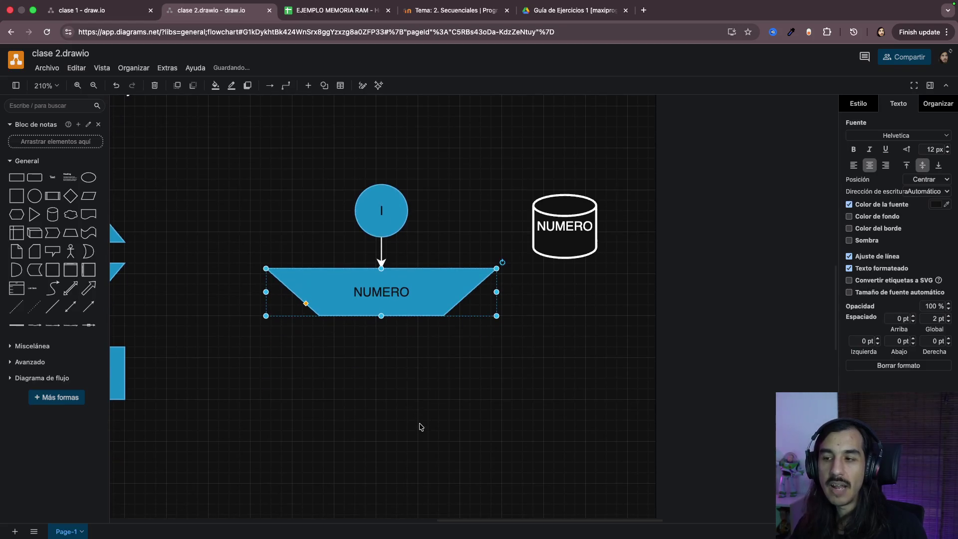
left_click(557, 214)
left_click(545, 318)
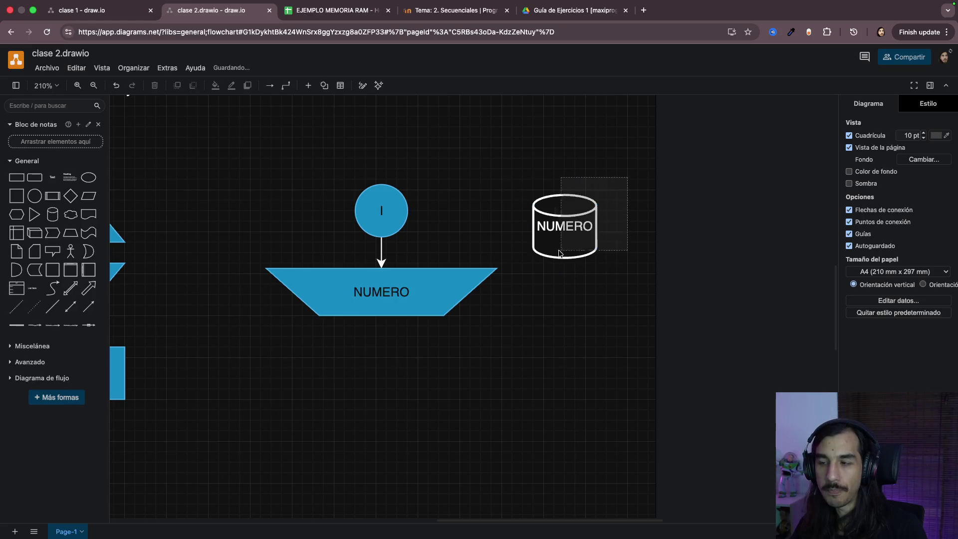
left_click(562, 235)
left_click_drag(563, 235, 569, 309)
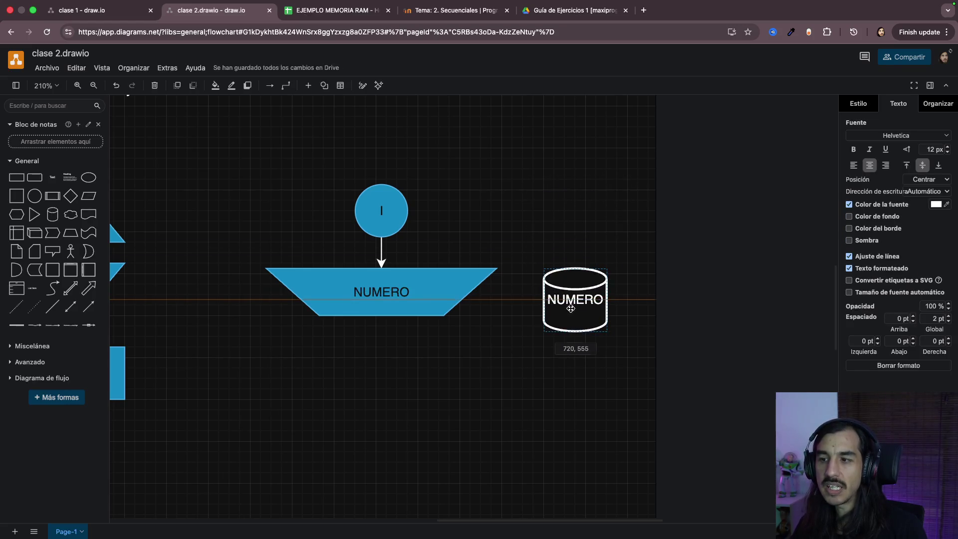
left_click(435, 390)
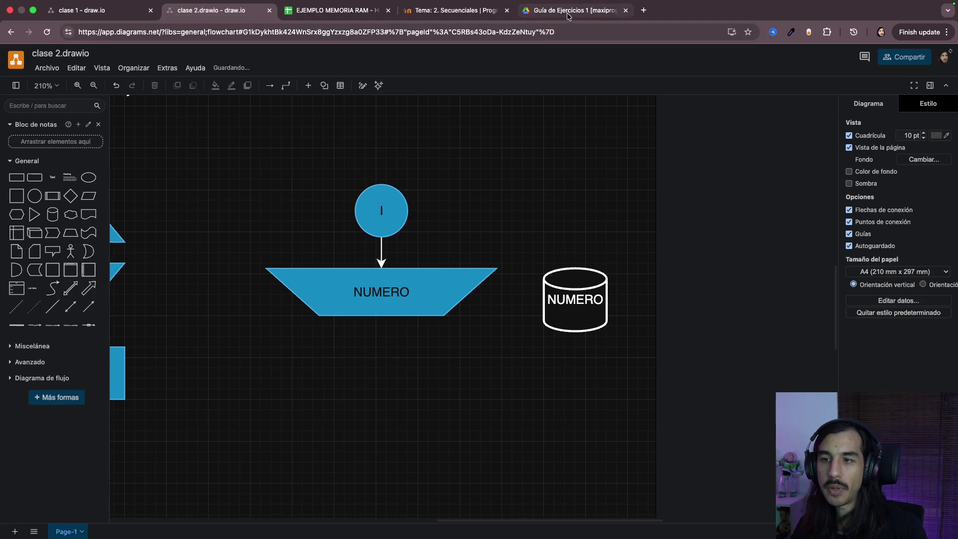
left_click(567, 11)
left_click(423, 220)
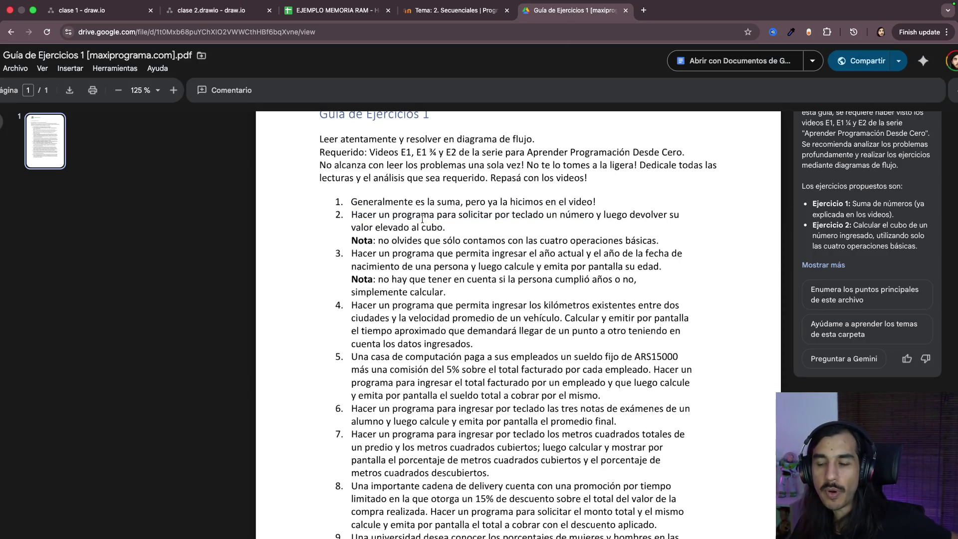
Step: Highlight exercise 2's requirement to return the number's value cubed
left_click_drag(353, 214, 595, 219)
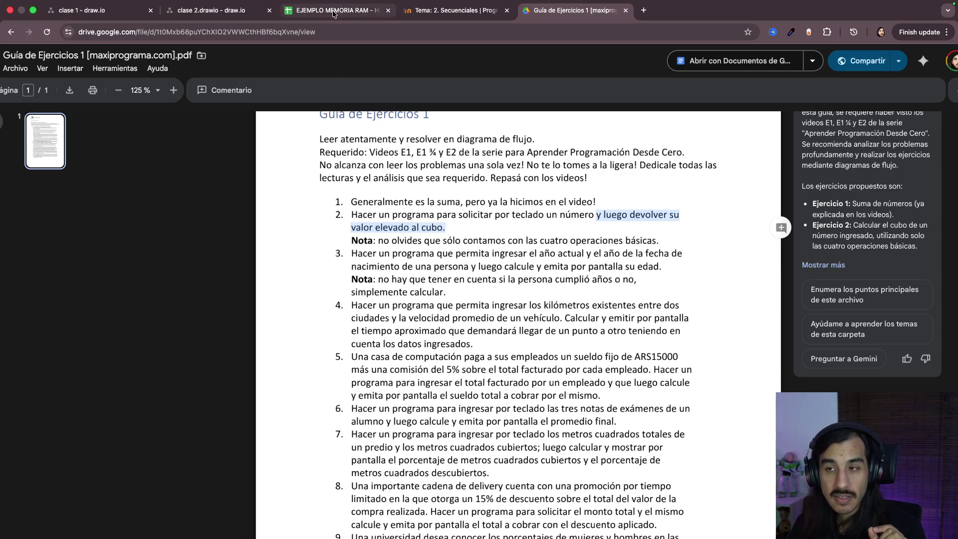
Step: Return from the exercise guide to the clase 2 diagram
left_click(212, 10)
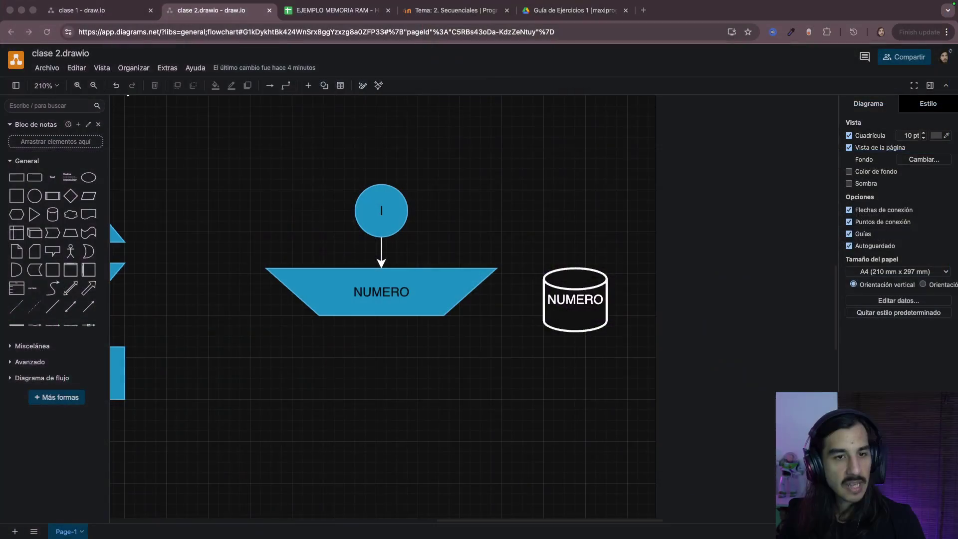
scroll(396, 322, "down", 3)
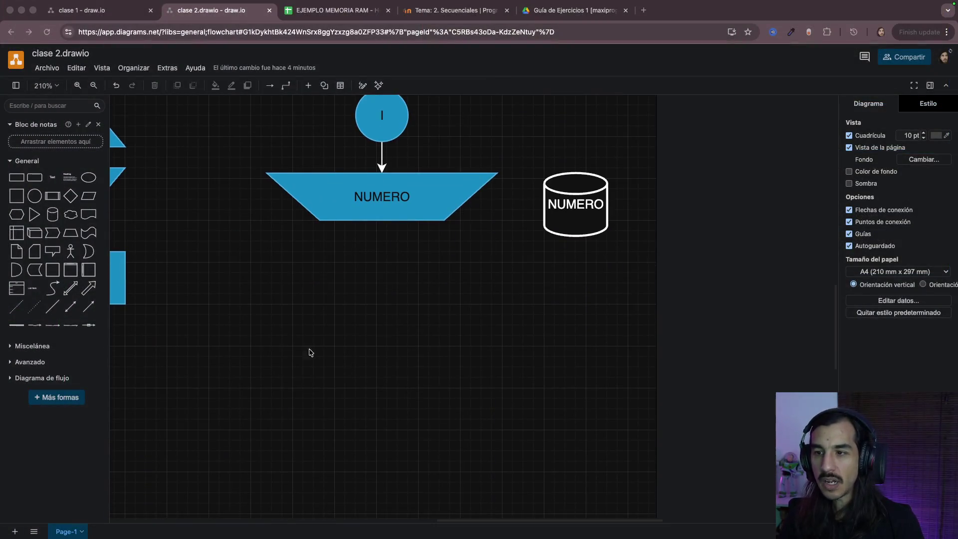
scroll(303, 347, "left", 2)
Step: Shorten the input trapezoid's and the memory cylinder's NUMERO labels to just N
double_click(417, 203)
key("End")
key("BackSpace")
left_click(582, 238)
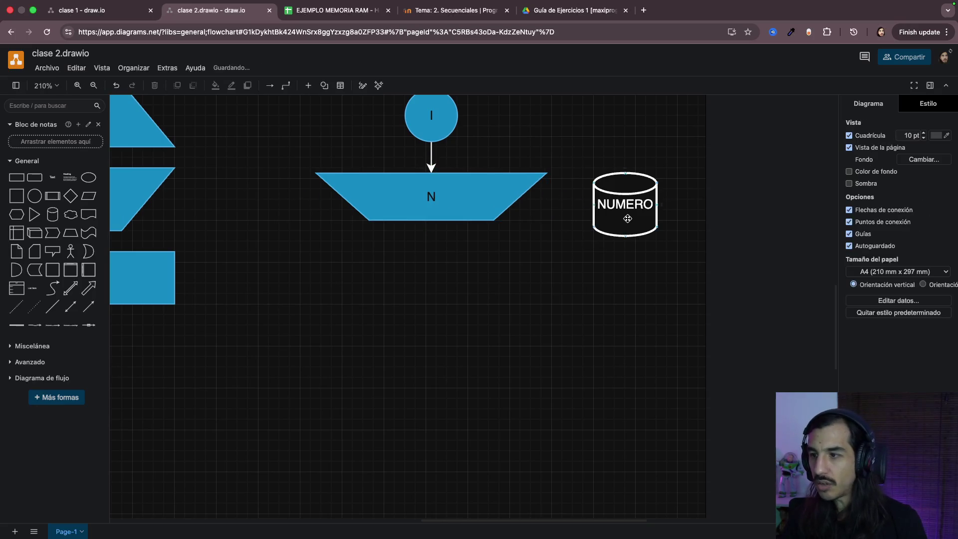
double_click(628, 201)
key("Right")
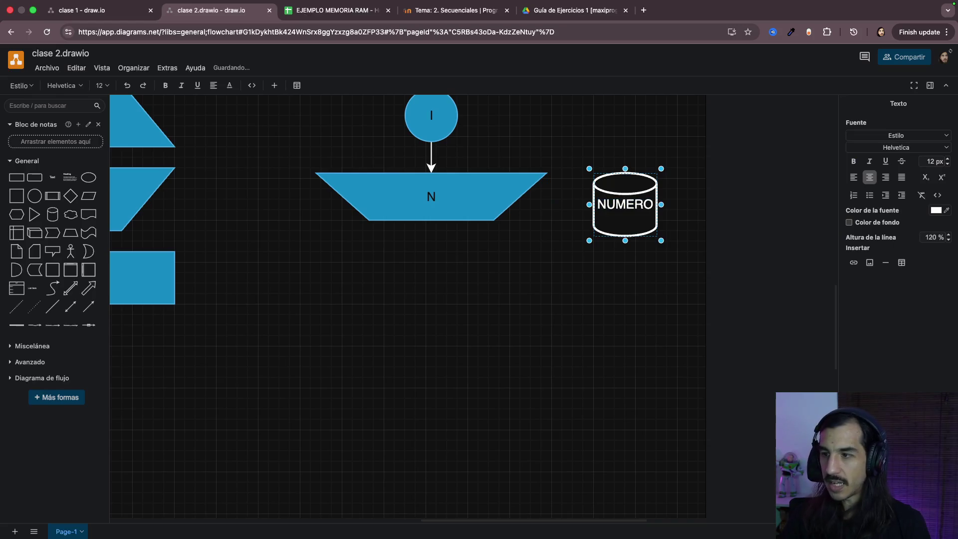
key("BackSpace")
key("BackSpace")
key("BackSpace")
key("BackSpace")
left_click(571, 317)
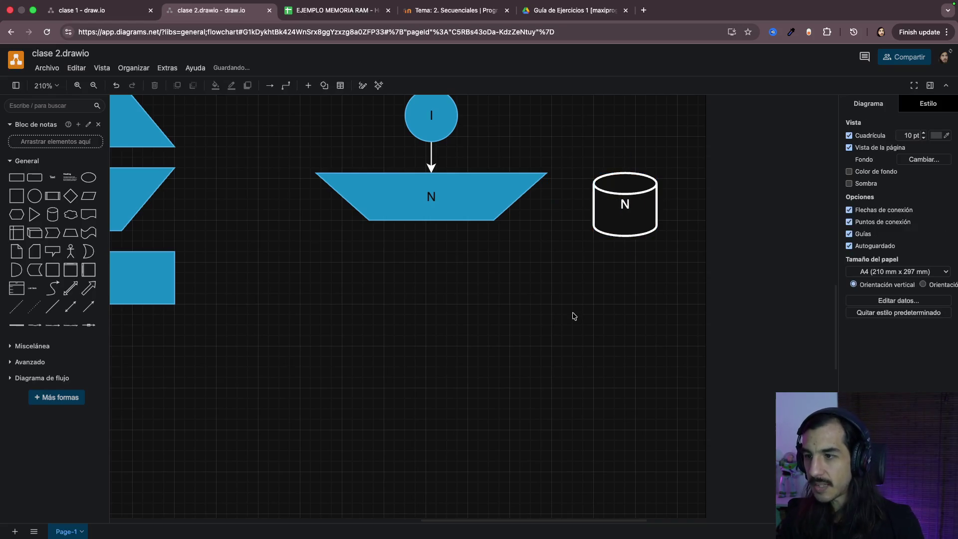
scroll(431, 306, "left", 3)
Step: Duplicate the PROCESO template box and place the copy below the N input
left_click(255, 284)
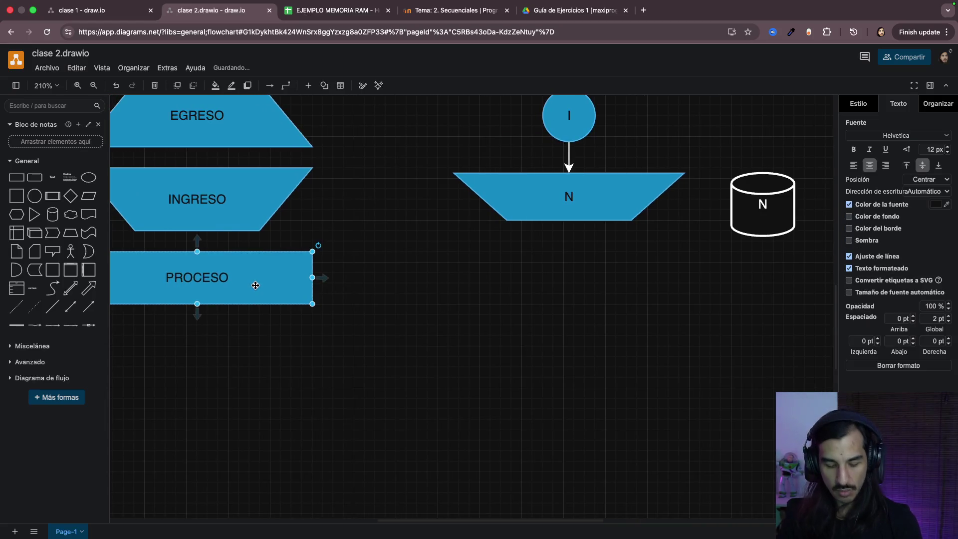
key("ctrl+c")
key("ctrl+v")
left_click_drag(318, 309, 515, 276)
left_click(583, 398)
Step: Draw an arrow from the N input down to the process box, undoing a stray nudge
left_click(573, 261)
left_click_drag(573, 285, 570, 300)
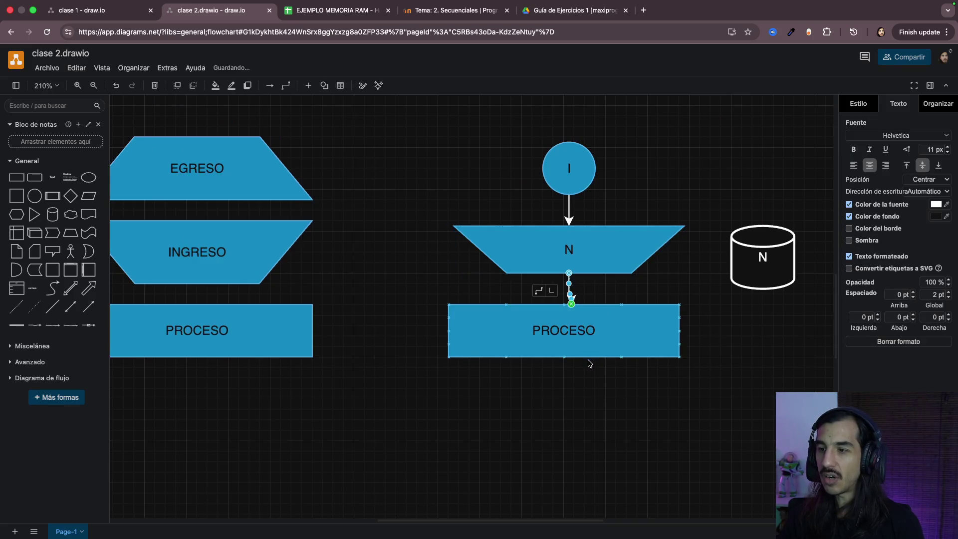
left_click(591, 413)
mouse_move(581, 344)
left_mouse_down()
mouse_move(579, 355)
mouse_move(583, 335)
left_mouse_up()
key("ctrl+z")
key("ctrl+z")
Step: Link the N input to the process box and begin rewriting its PROCESO label as N * N * N
left_click(569, 251)
left_click(569, 284)
left_click(577, 368)
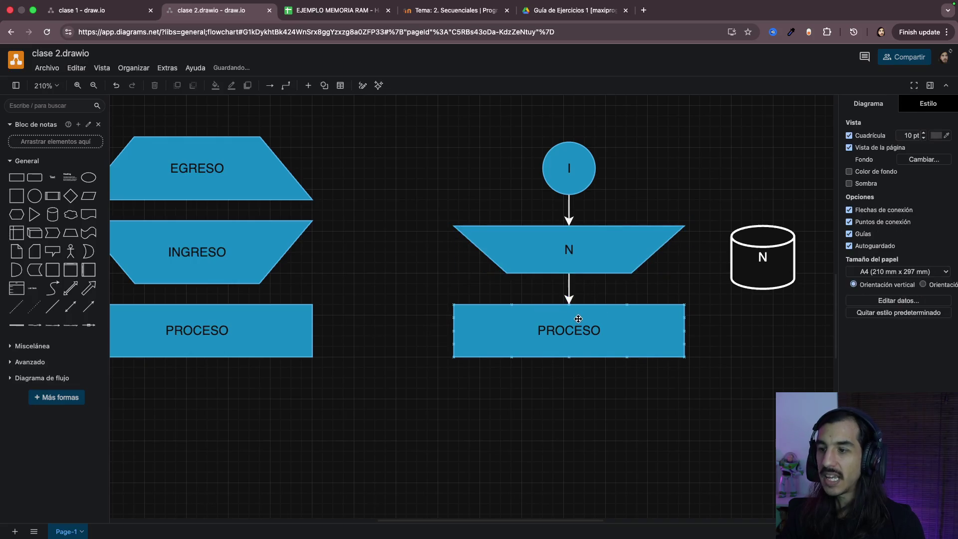
double_click(578, 319)
type("N * ")
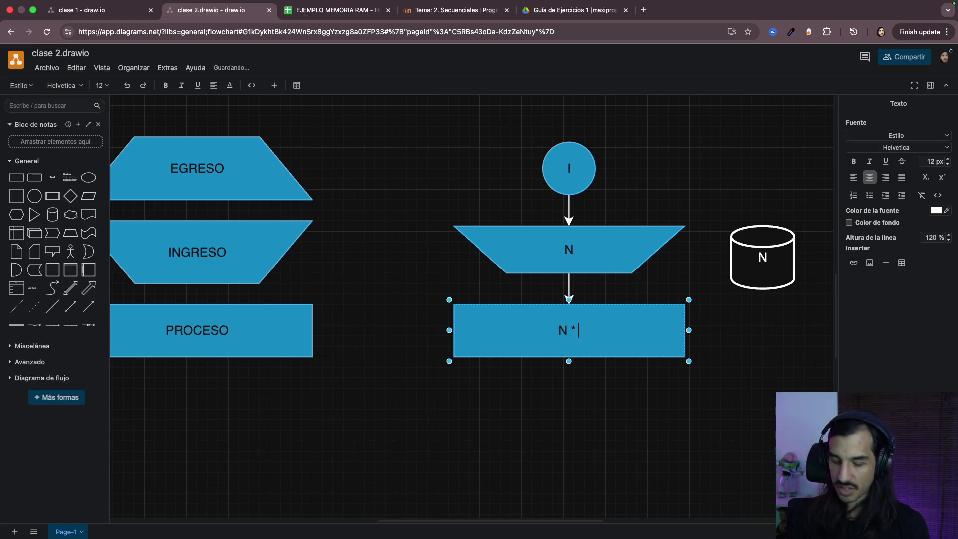
type("N * N")
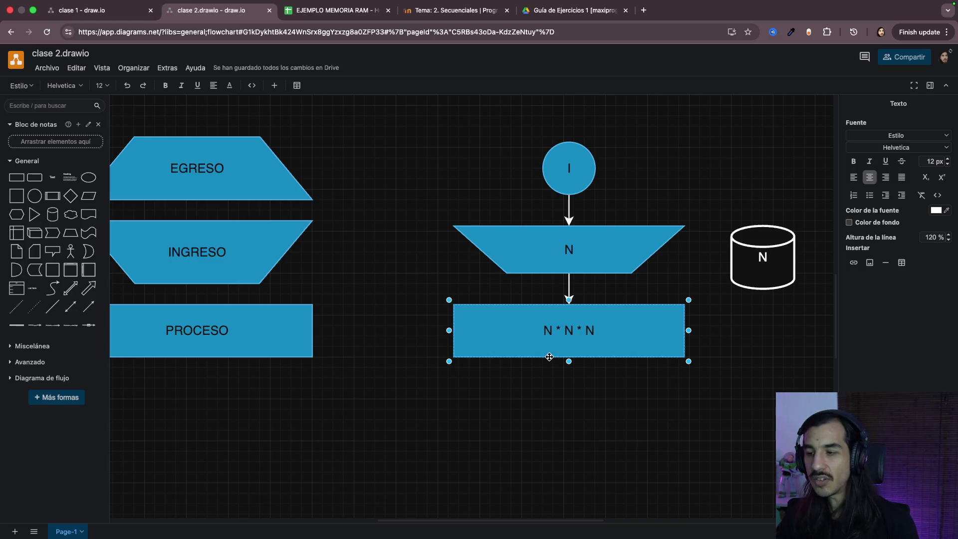
scroll(550, 357, "up", 5)
left_click(621, 392)
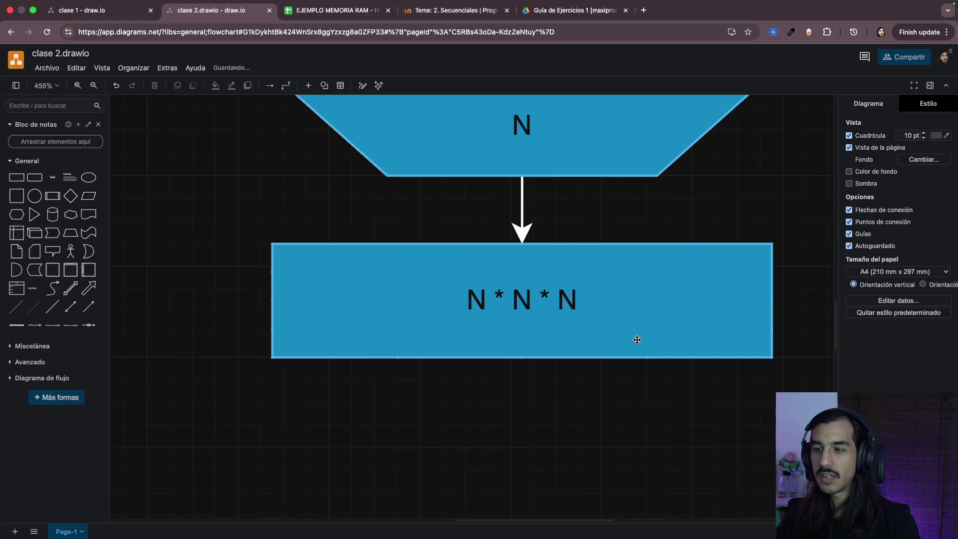
scroll(618, 405, "up", 1)
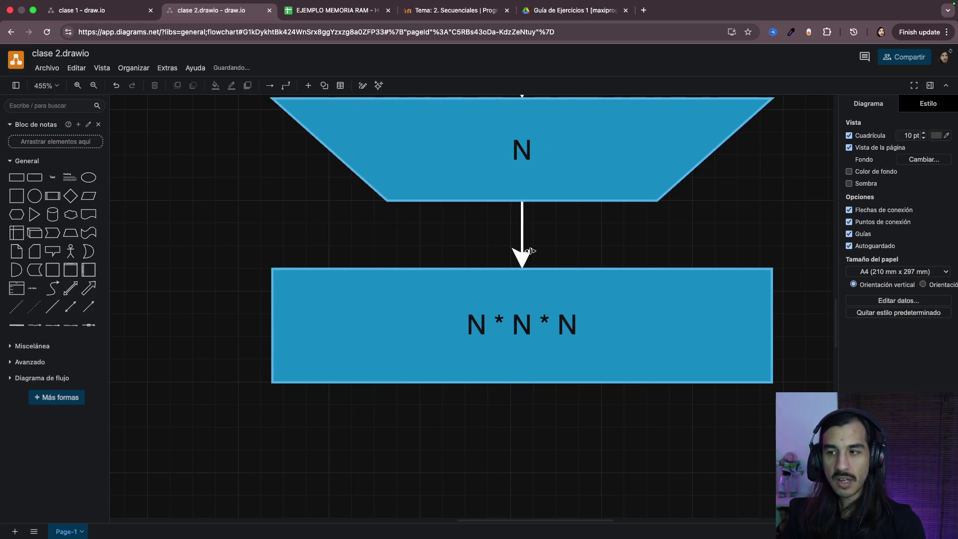
left_click(527, 311)
scroll(579, 325, "right", 3)
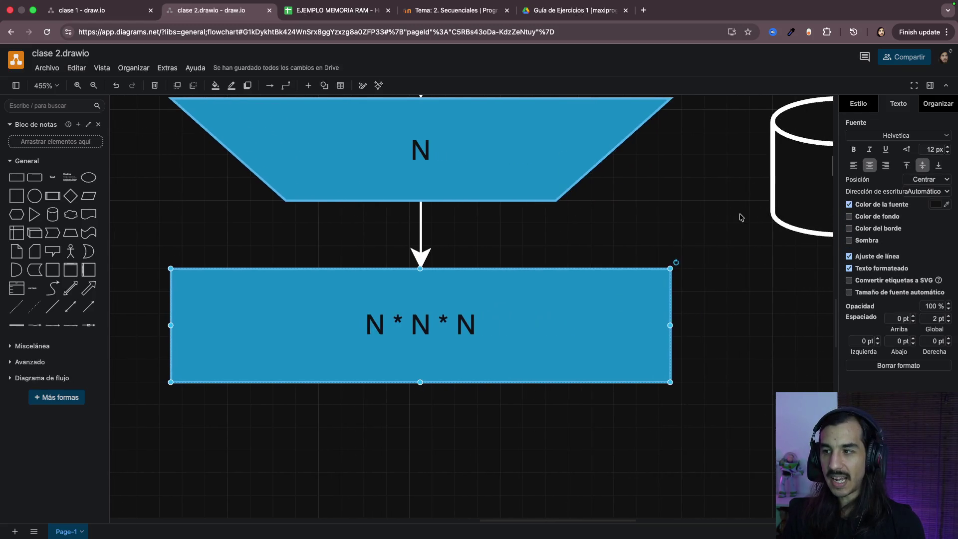
scroll(740, 217, "right", 3)
left_click(754, 181)
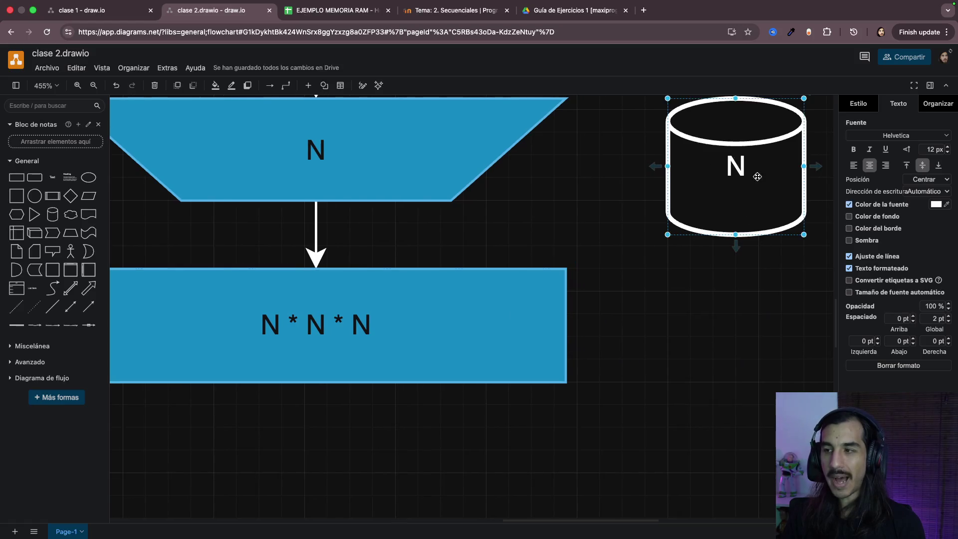
scroll(595, 281, "left", 2)
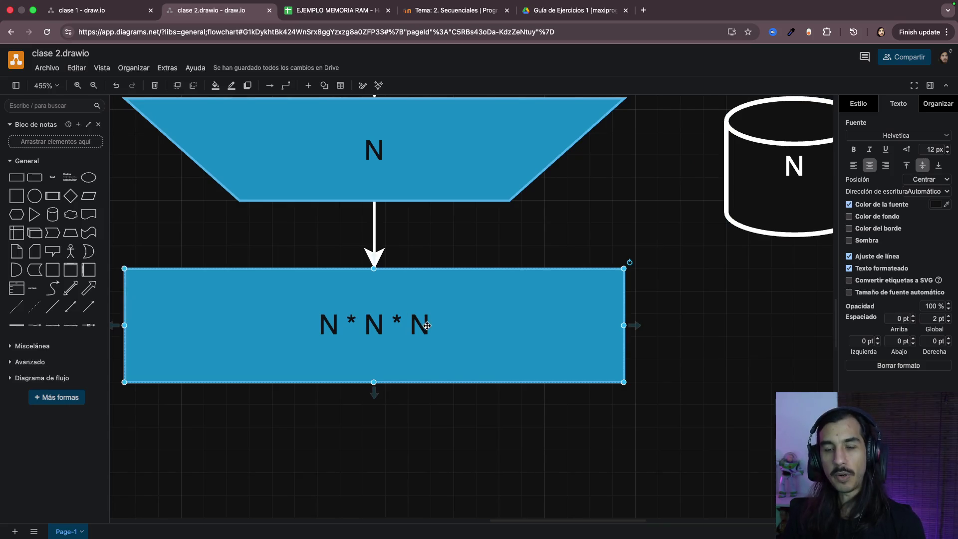
scroll(401, 432, "left", 2)
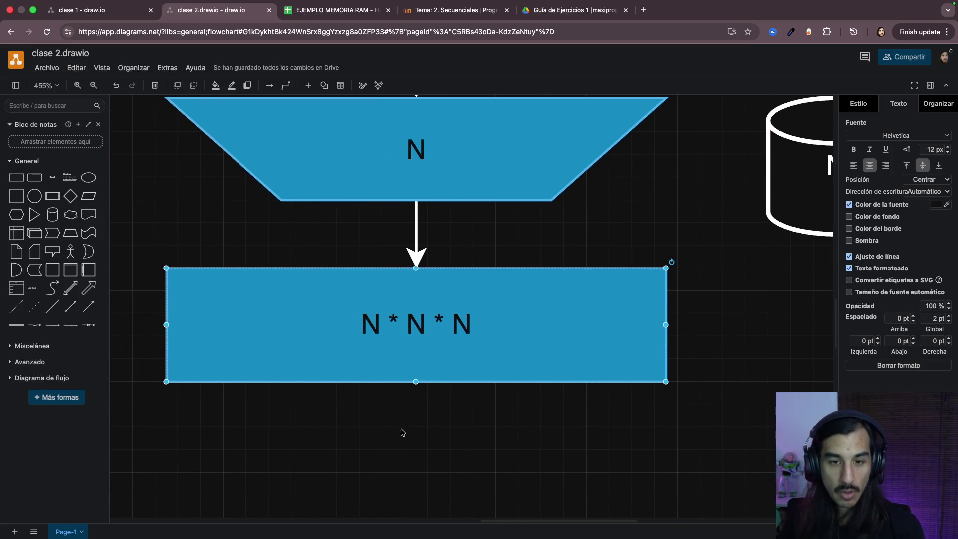
Step: Prefix the process label with 'P =' so it reads P = N * N * N
double_click(362, 324)
left_click(362, 323)
type("=")
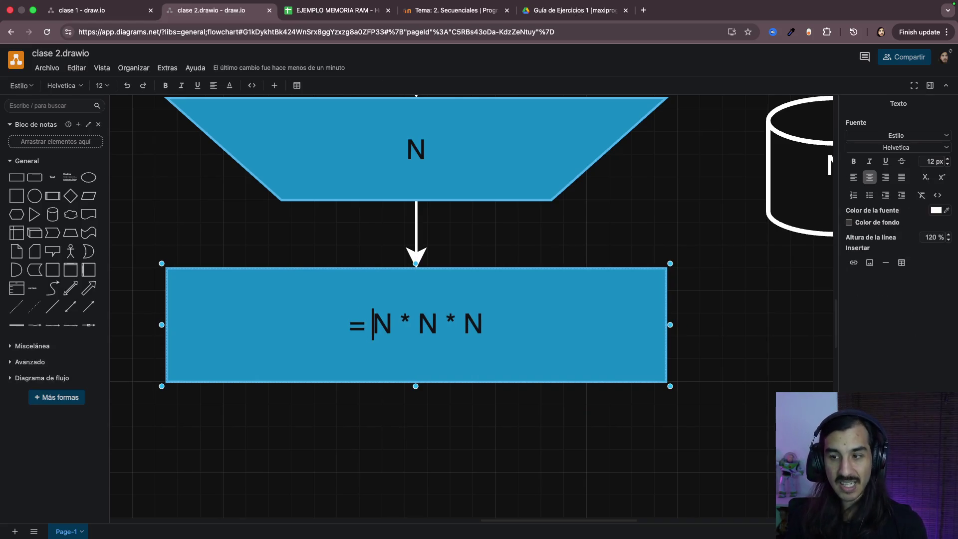
key("Left")
key("Left")
type("P")
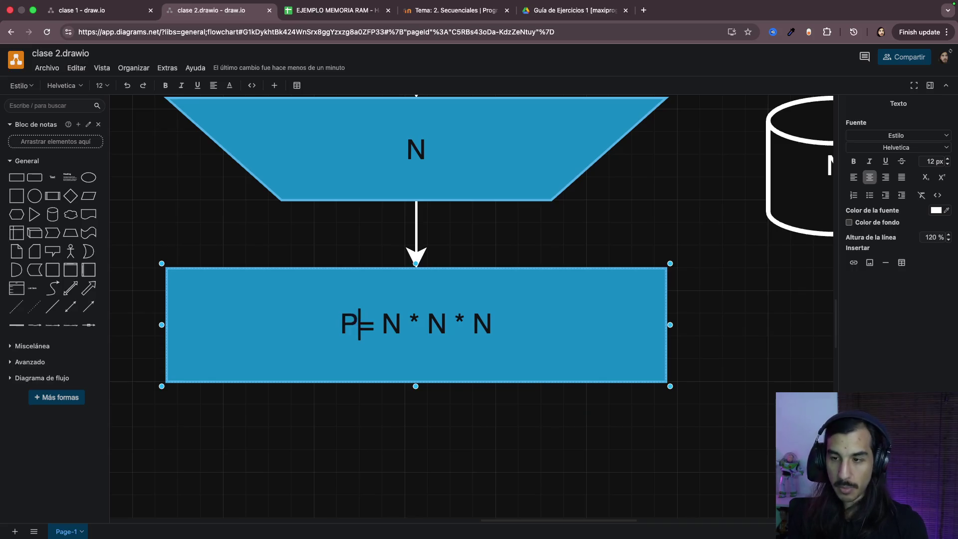
left_click(488, 405)
scroll(487, 407, "down", 3)
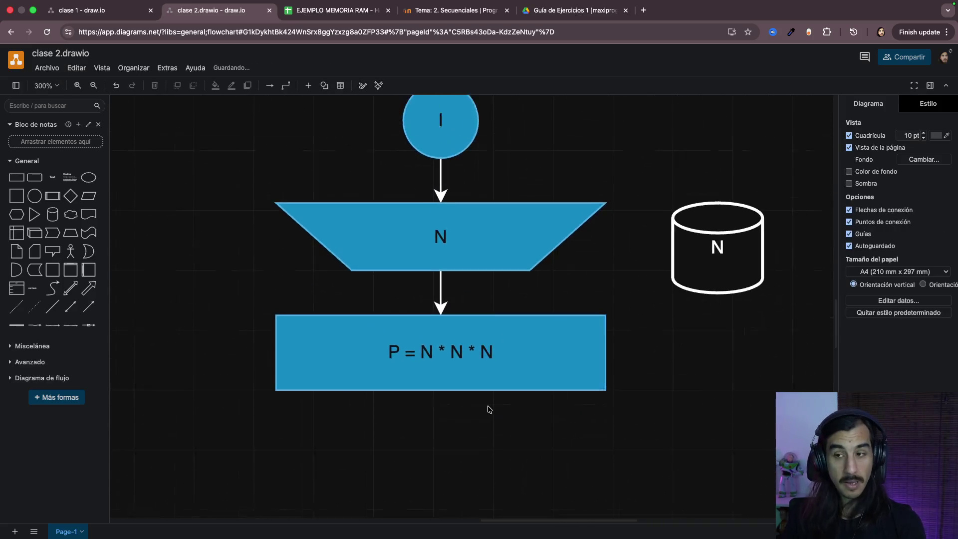
scroll(488, 408, "down", 2)
scroll(487, 409, "down", 2)
scroll(370, 389, "left", 2)
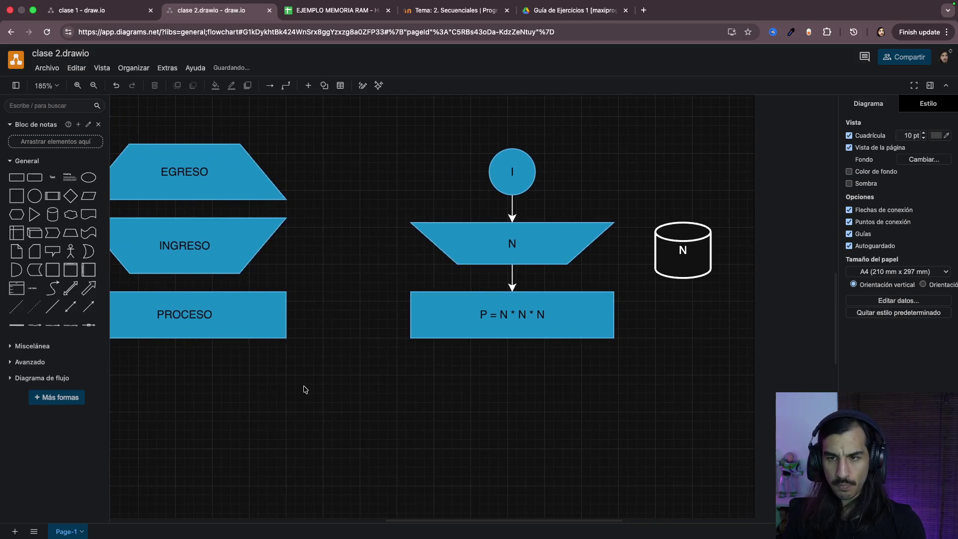
Step: Copy the EGRESO output trapezoid below the process, connect it with an arrow, and label it P
left_click(186, 160)
mouse_move(186, 161)
left_mouse_down()
mouse_move(287, 169)
mouse_move(484, 394)
mouse_move(500, 405)
mouse_move(508, 381)
left_mouse_up()
scroll(540, 409, "up", 3)
scroll(539, 410, "up", 1)
left_click(513, 283)
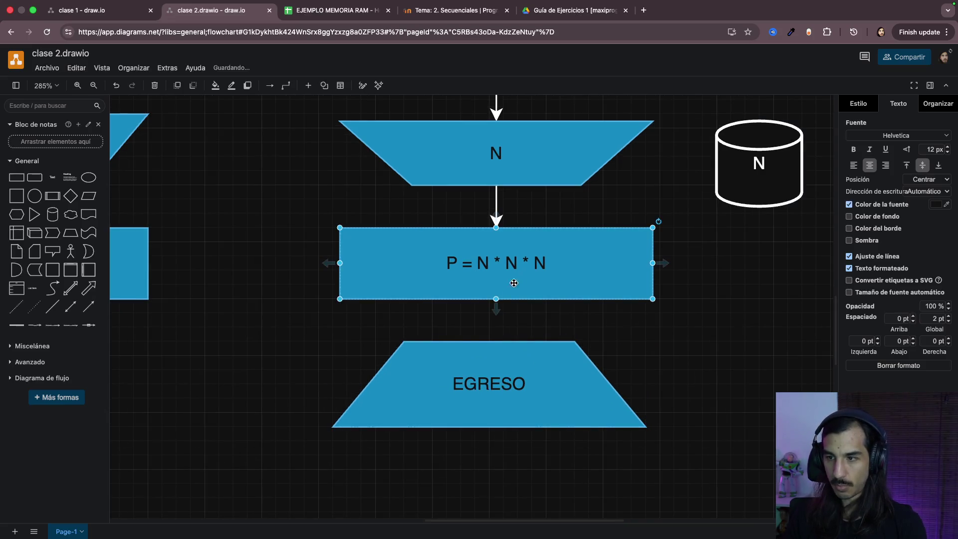
left_click_drag(497, 315, 495, 348)
left_click(510, 399)
double_click(510, 399)
type("P")
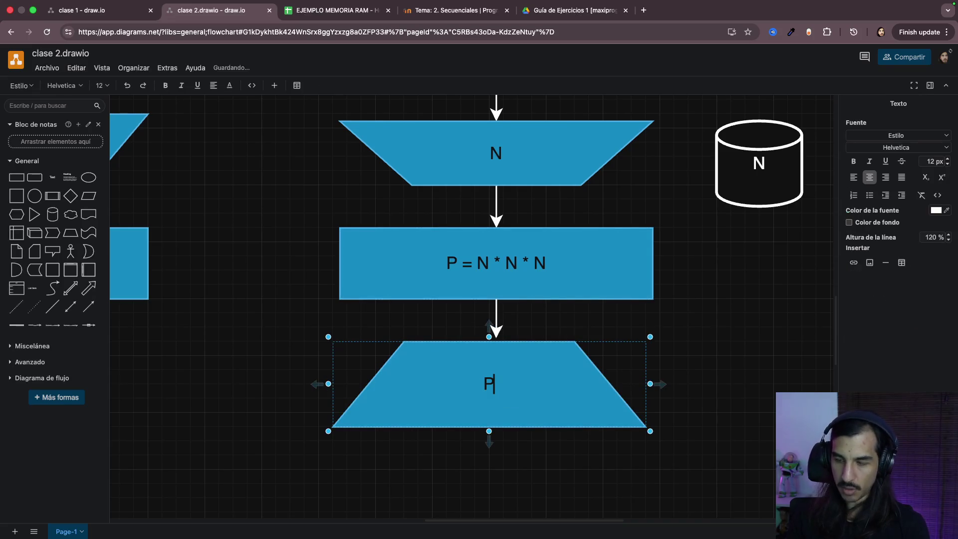
left_click(222, 388)
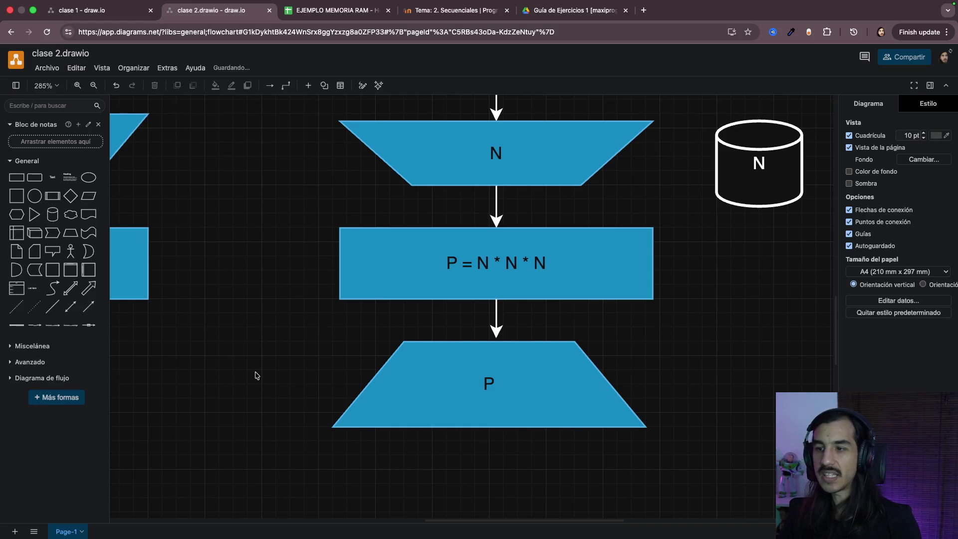
scroll(256, 375, "down", 5)
scroll(199, 385, "down", 3)
scroll(194, 376, "down", 2)
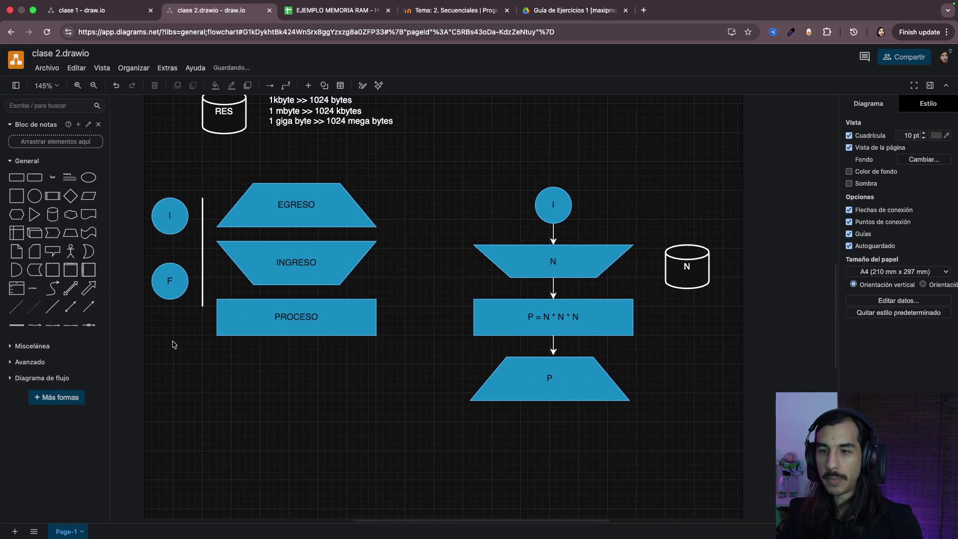
Step: Place a copy of the F end circle under the P output and draw an arrow down to it
left_click(180, 281)
mouse_move(179, 281)
left_mouse_down()
mouse_move(273, 353)
mouse_move(563, 447)
left_mouse_up()
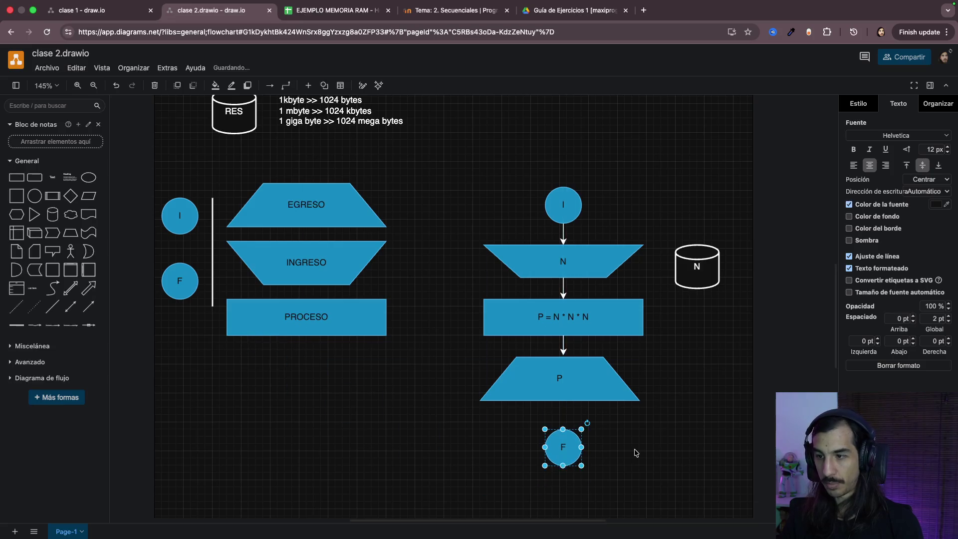
scroll(635, 452, "up", 3)
scroll(634, 452, "up", 2)
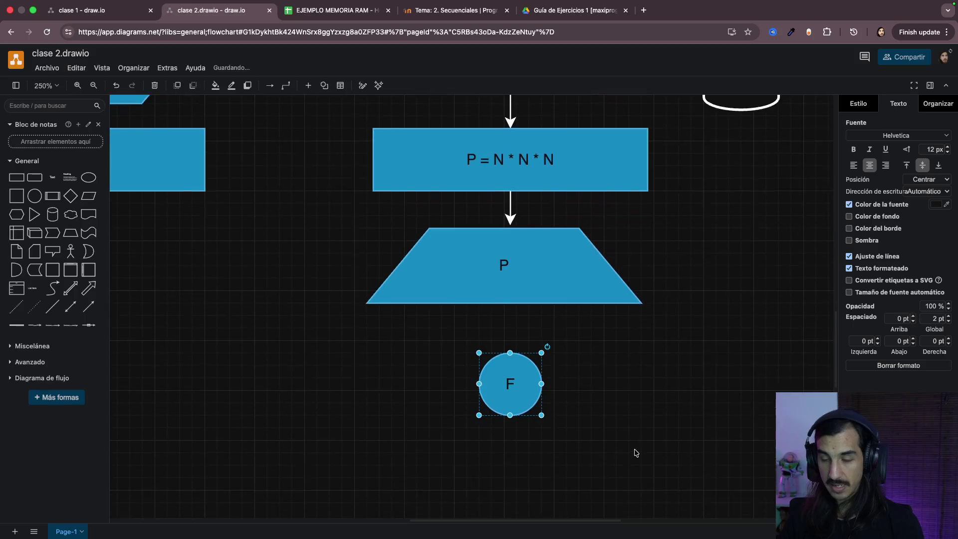
scroll(635, 452, "down", 1)
left_click(519, 249)
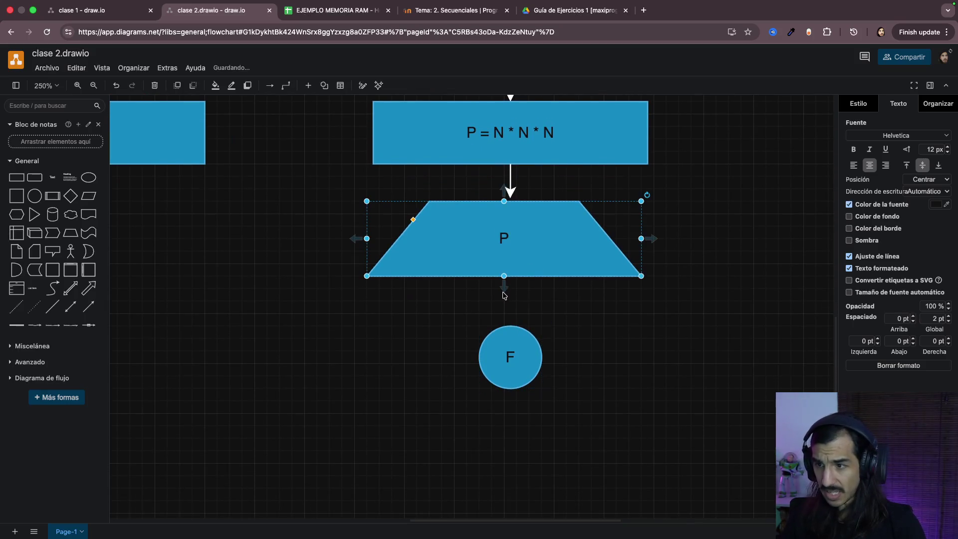
left_click_drag(519, 382, 513, 369)
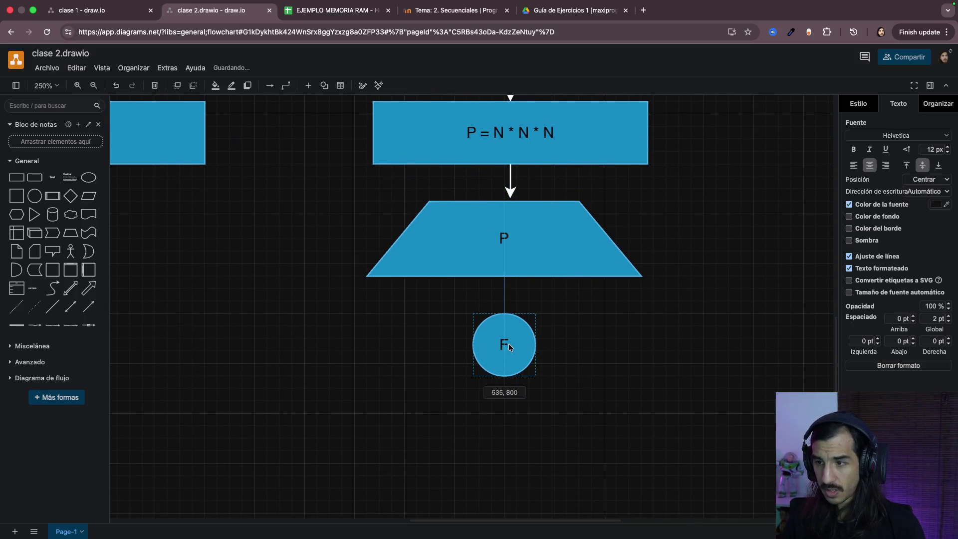
left_click_drag(504, 284, 505, 312)
scroll(637, 337, "up", 1)
Step: Reopen the output label, leave it reading P, and deselect the shape
left_click(504, 225)
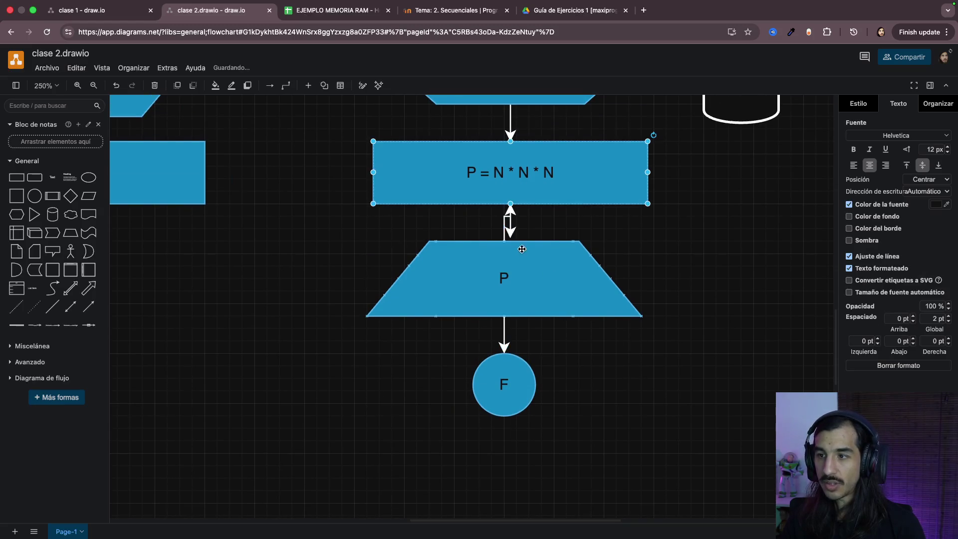
double_click(529, 280)
key("BackSpace")
type("x")
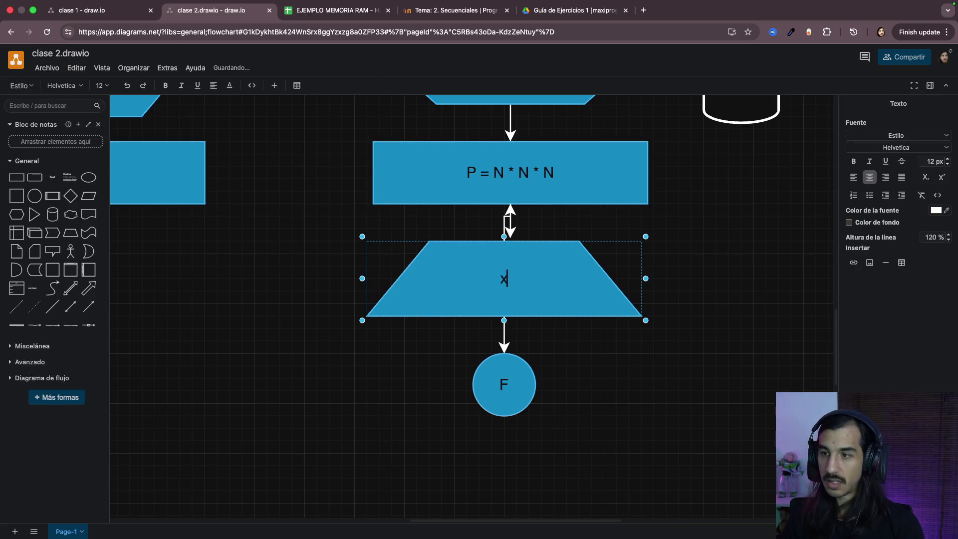
left_click(596, 368)
key("ctrl+z")
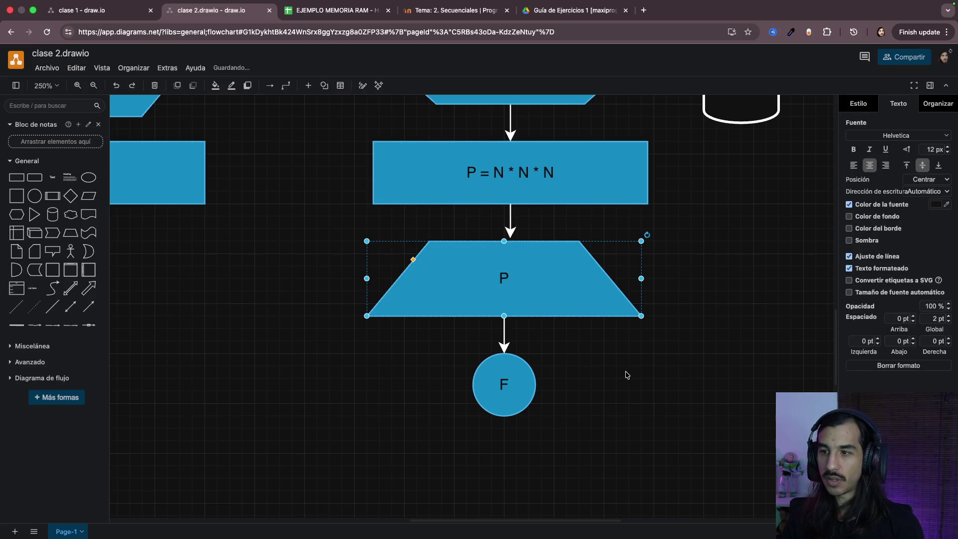
left_click(627, 376)
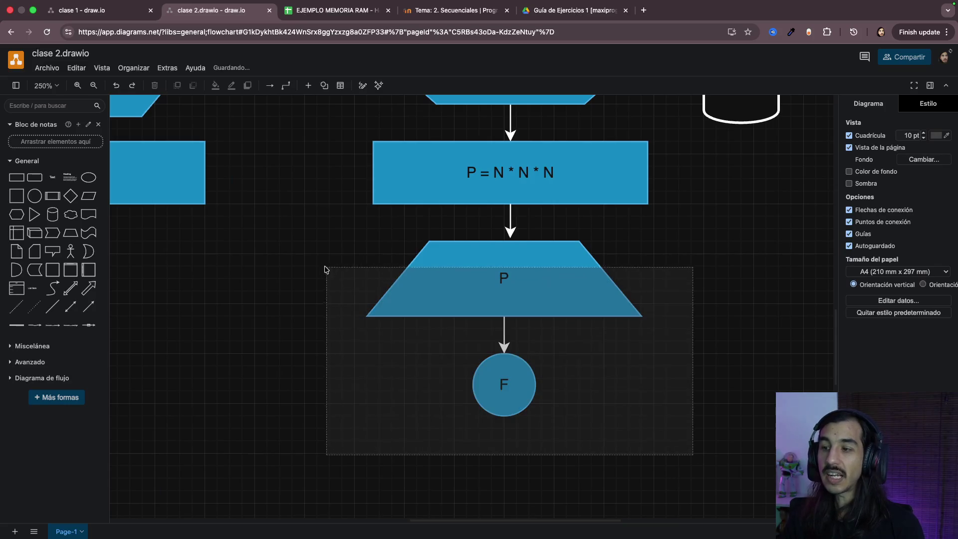
Step: Select the P output, its arrow and the F circle and move them slightly lower for even spacing
left_click_drag(689, 454, 293, 236)
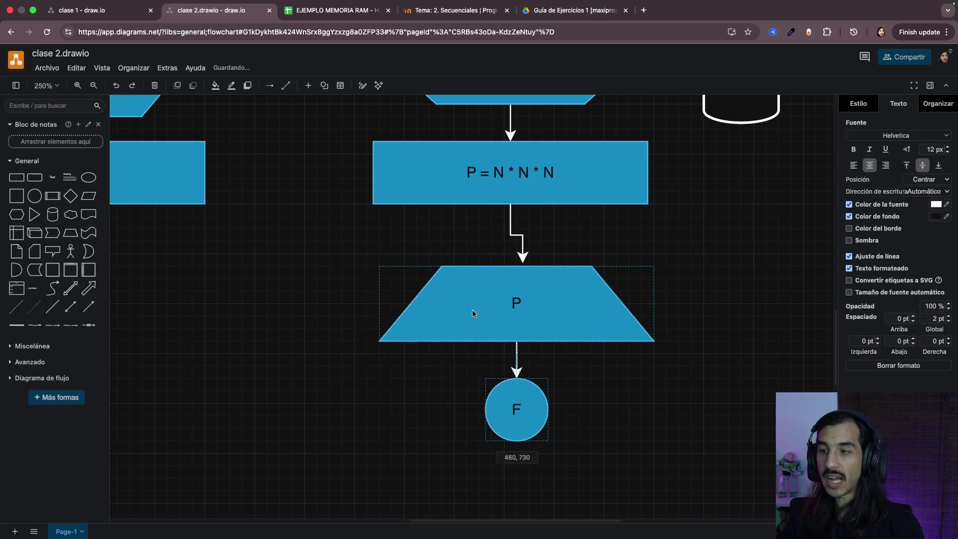
left_click_drag(439, 289, 451, 302)
left_click(627, 424)
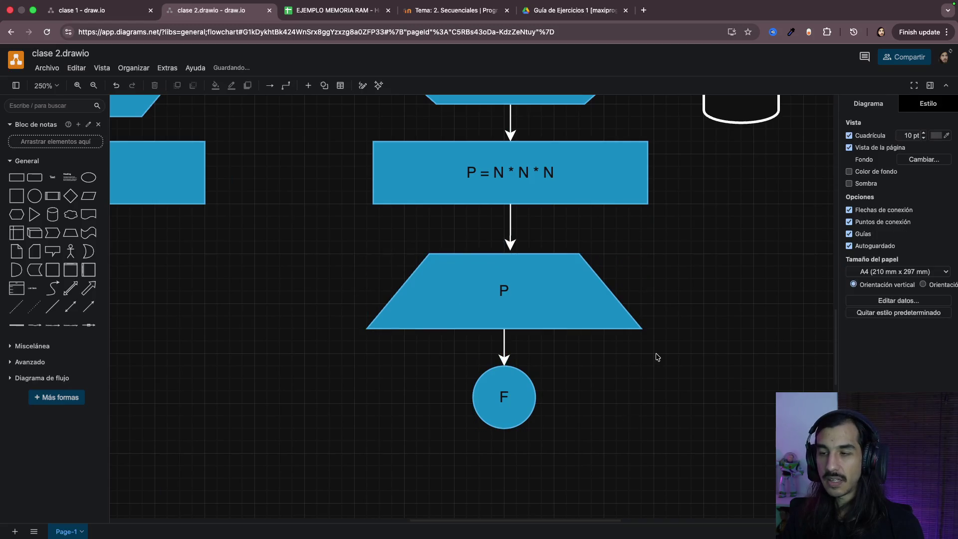
scroll(657, 353, "up", 3)
scroll(649, 365, "down", 2)
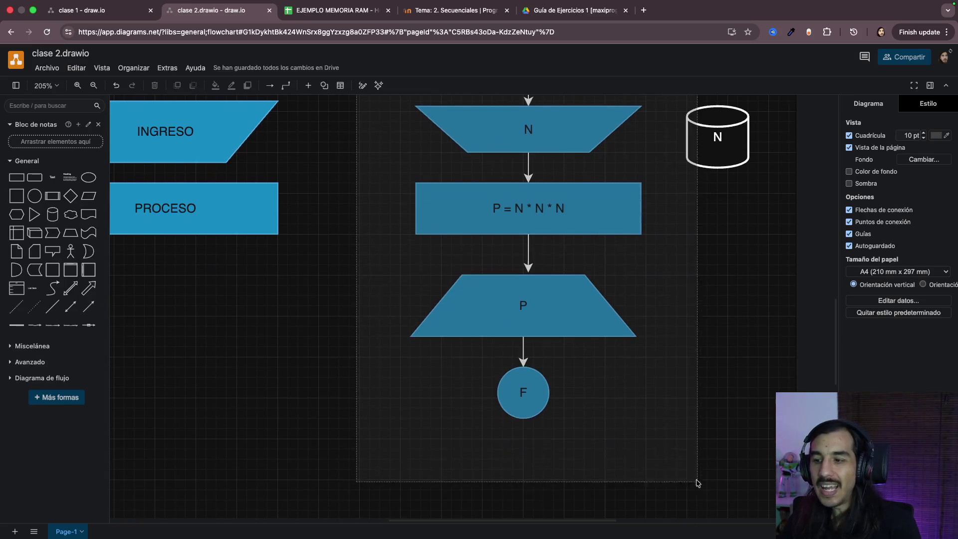
left_click_drag(369, 115, 697, 483)
scroll(684, 455, "up", 2)
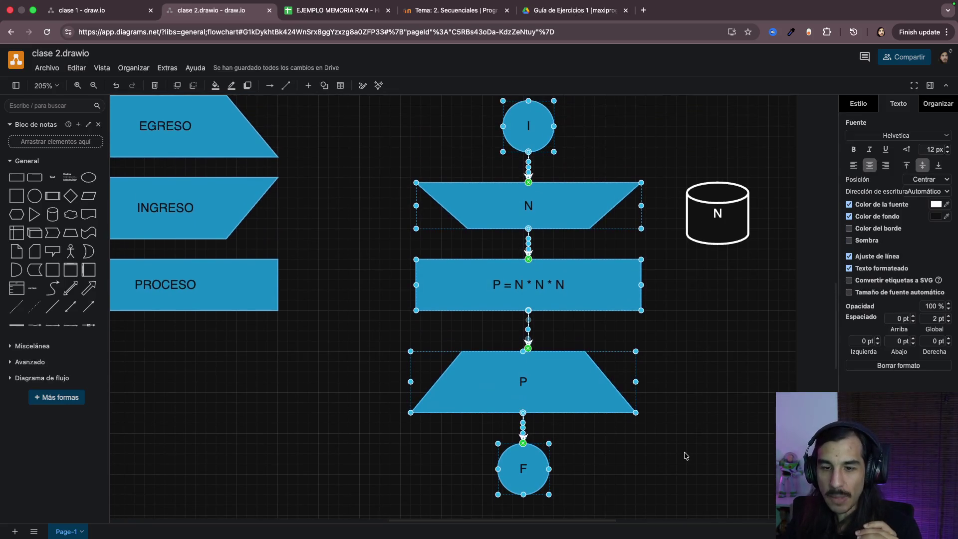
left_click(697, 370)
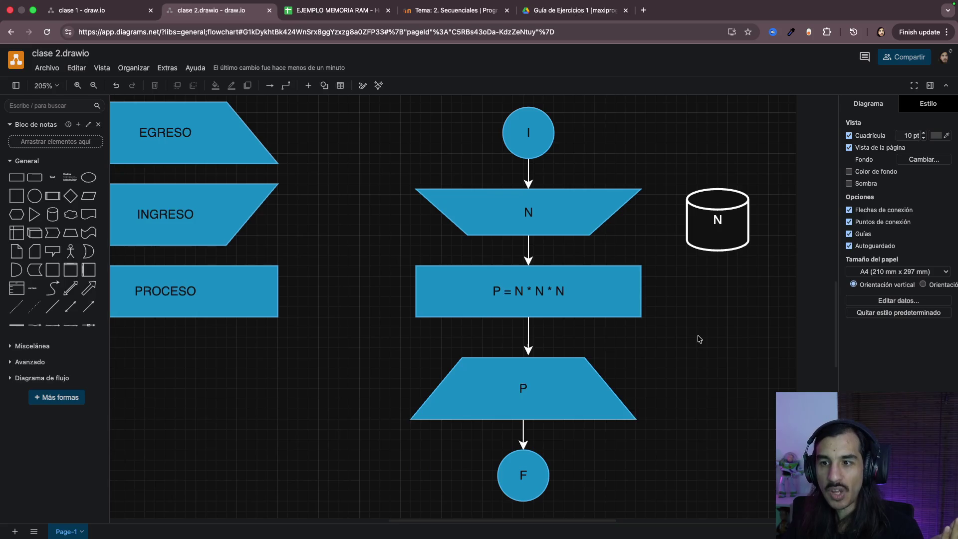
left_click(579, 225)
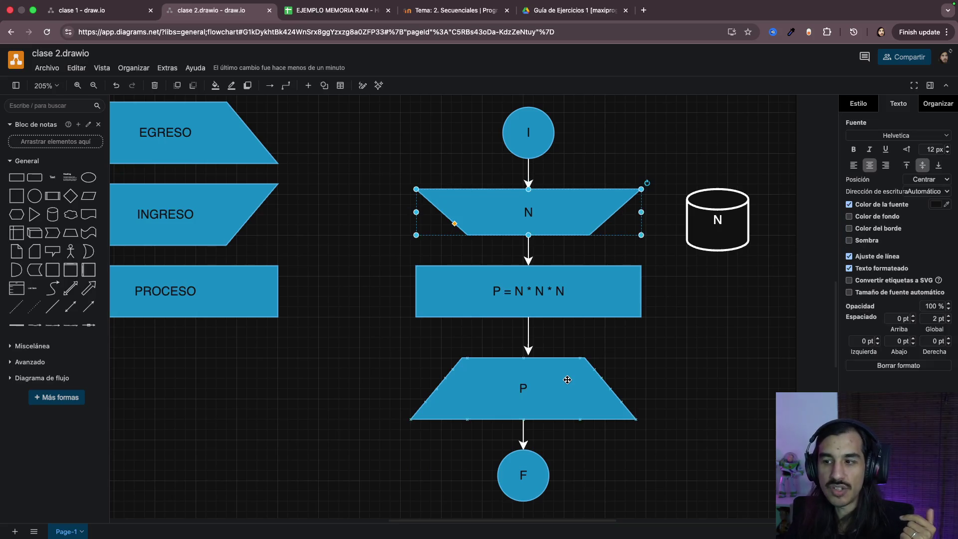
left_click(567, 380)
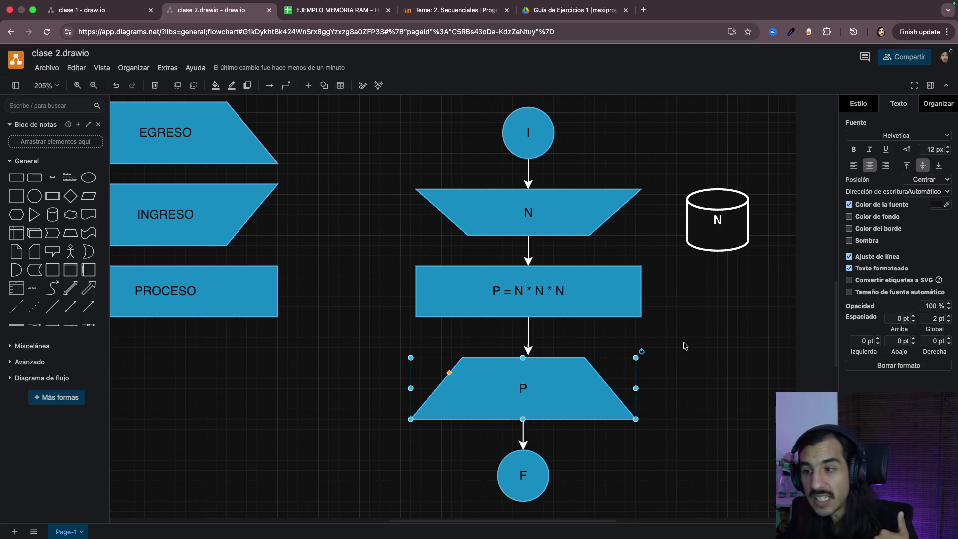
left_click(594, 287)
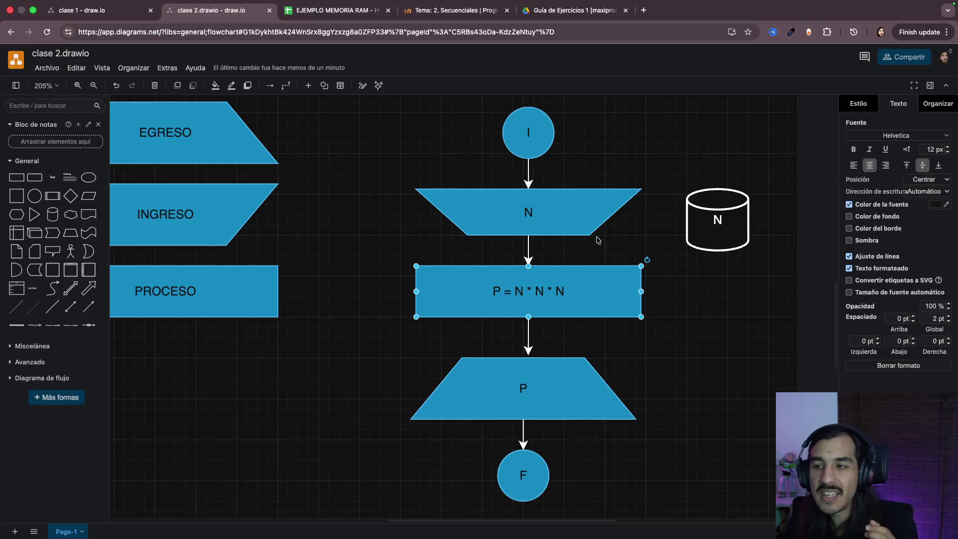
left_click(563, 204)
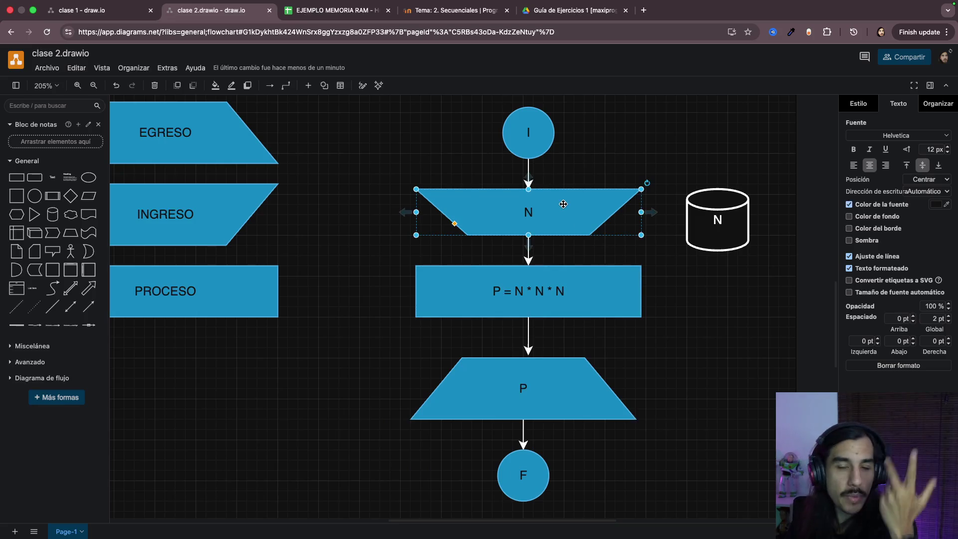
left_click(557, 283)
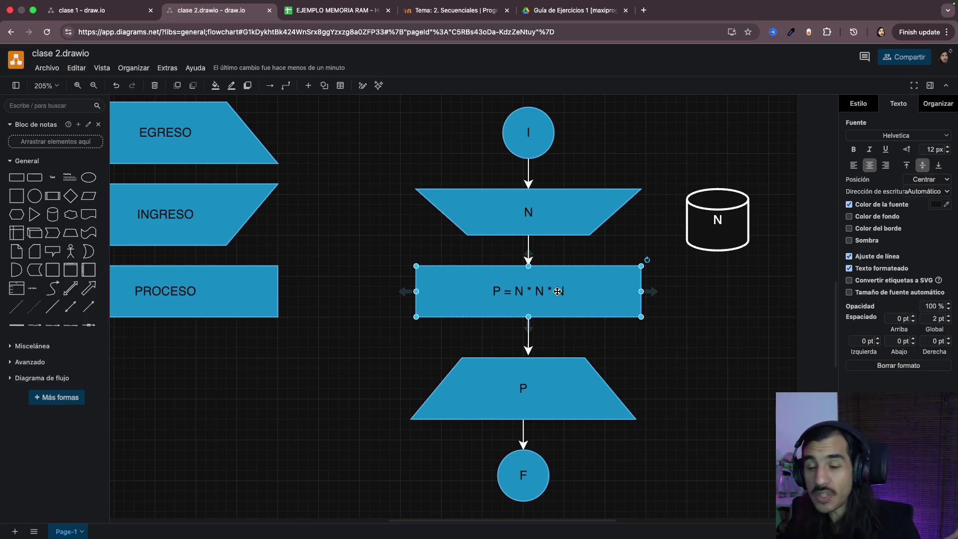
scroll(557, 291, "up", 5)
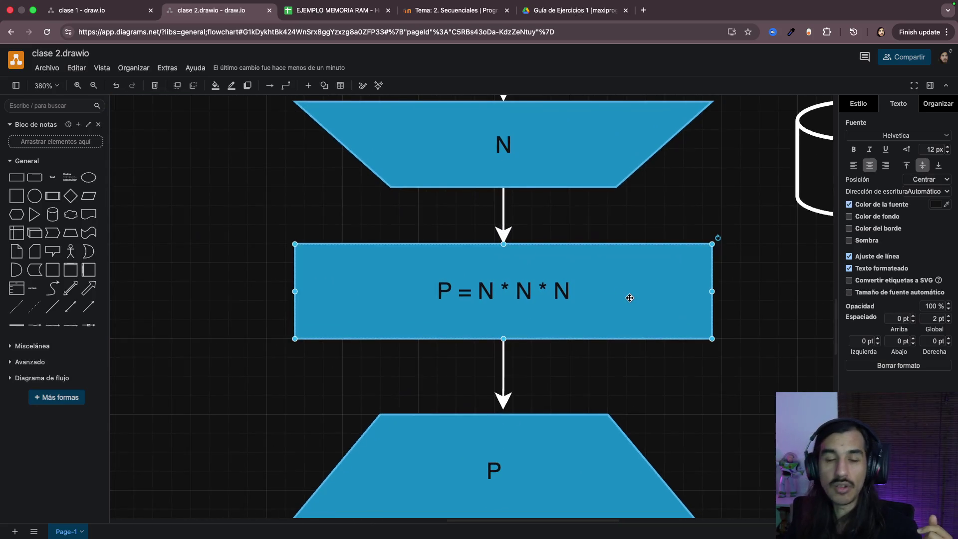
scroll(483, 314, "down", 5)
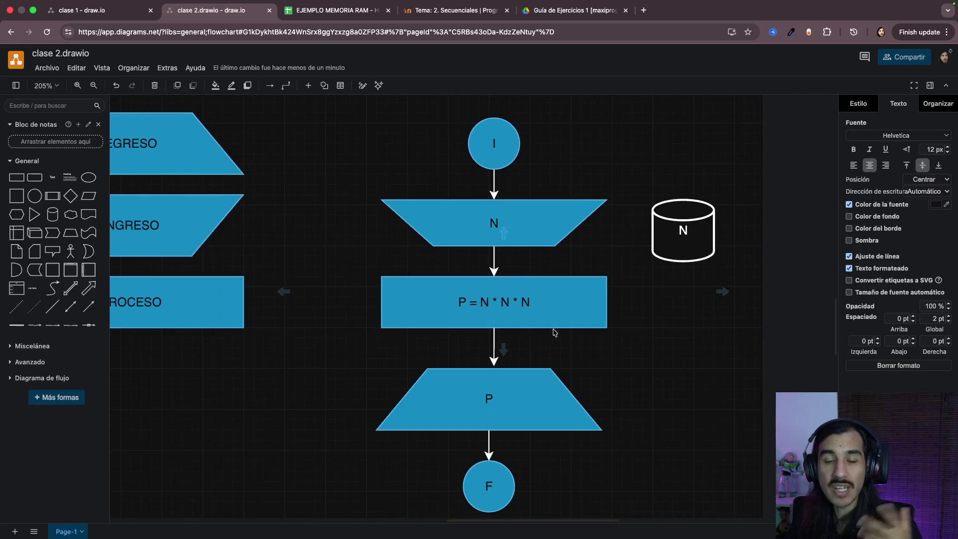
scroll(552, 332, "down", 2)
left_click(538, 356)
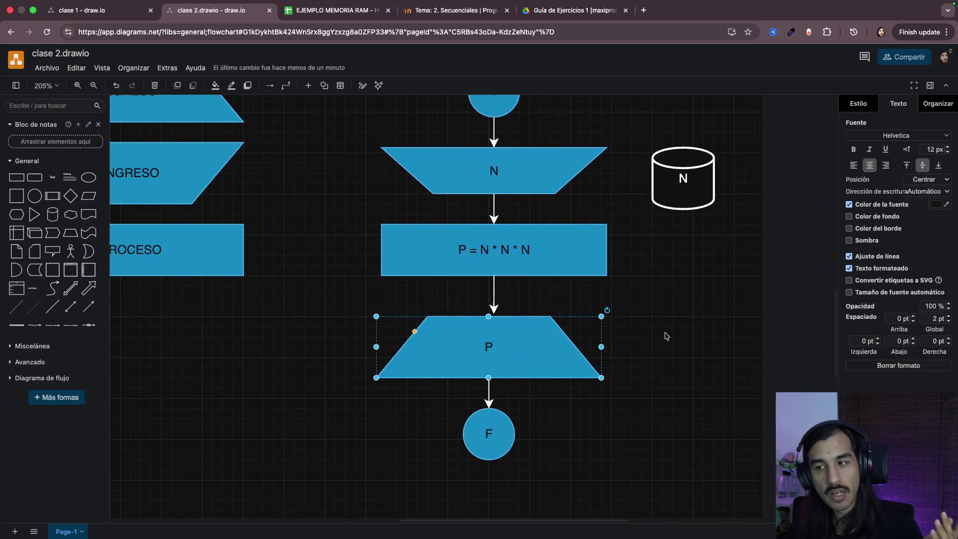
scroll(666, 336, "up", 1)
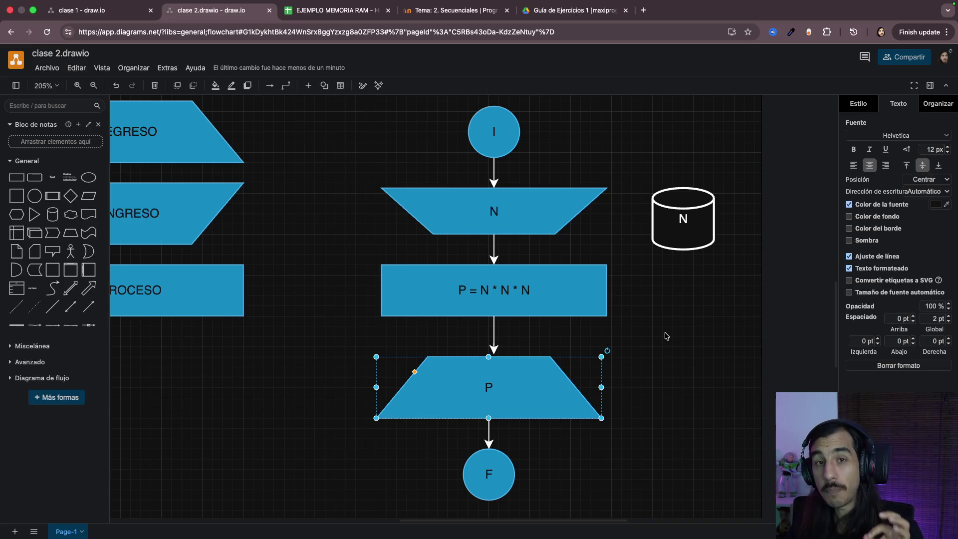
mouse_move(341, 163)
left_mouse_down()
mouse_move(654, 241)
mouse_move(637, 253)
left_mouse_up()
left_click_drag(340, 337, 713, 453)
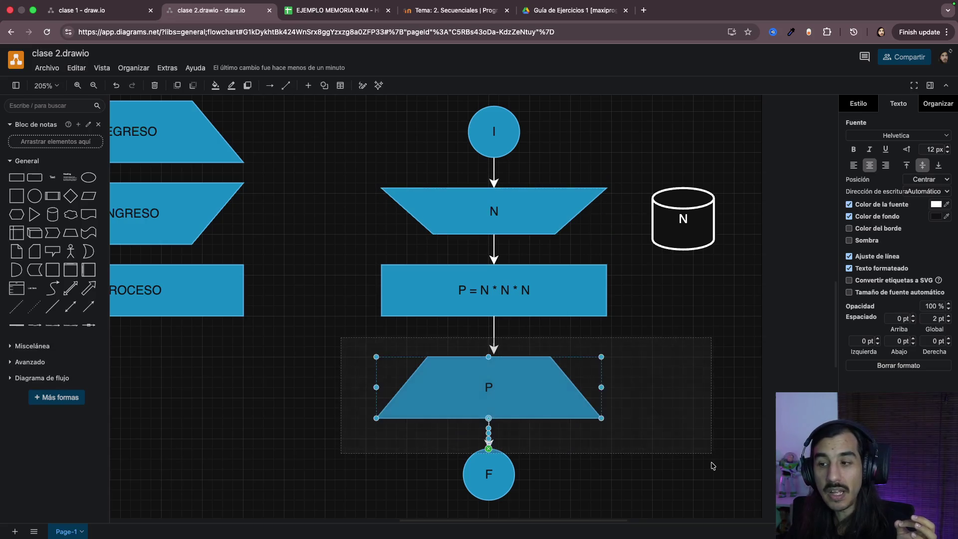
left_click(334, 262)
left_click_drag(308, 245, 633, 337)
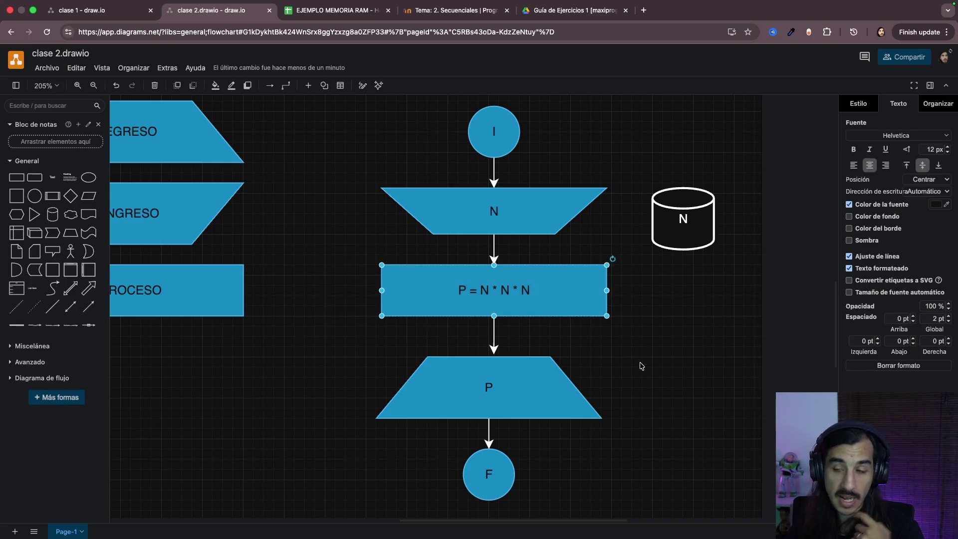
left_click(658, 339)
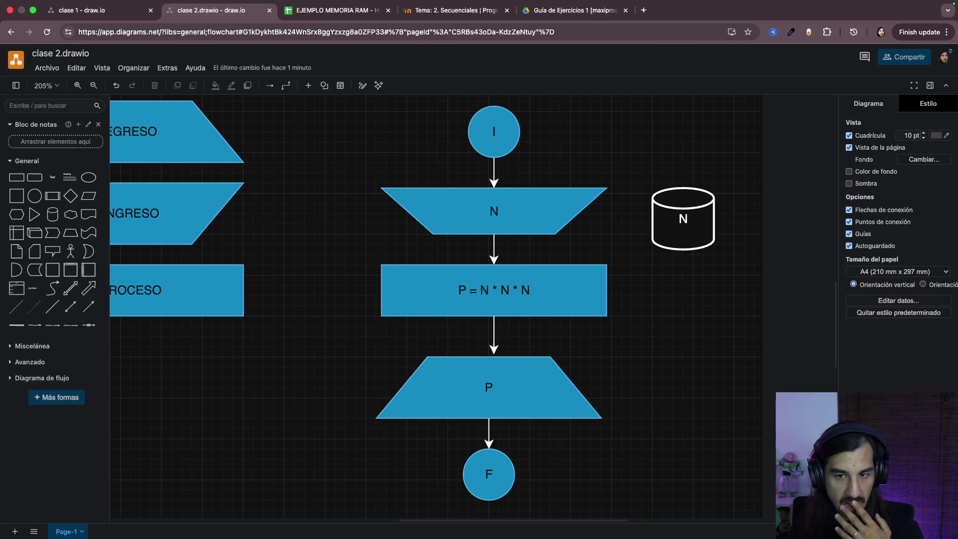
key("super+Tab")
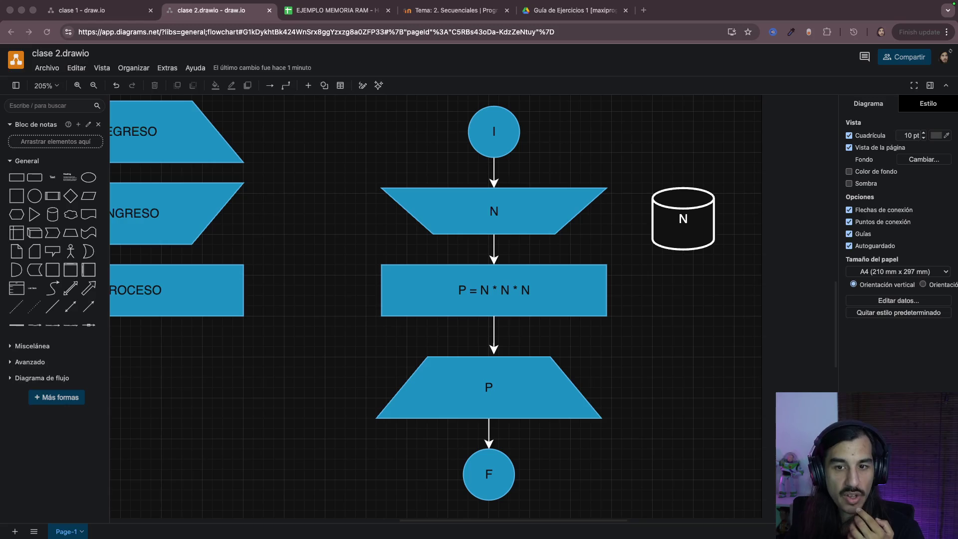
left_click(675, 238)
left_click(539, 207)
left_click(674, 231)
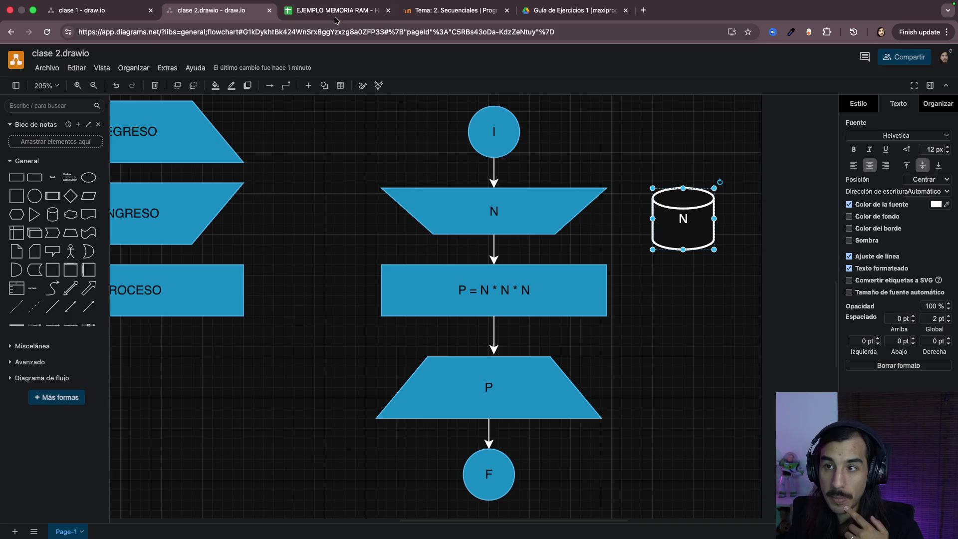
left_click(336, 15)
left_click_drag(206, 149, 674, 429)
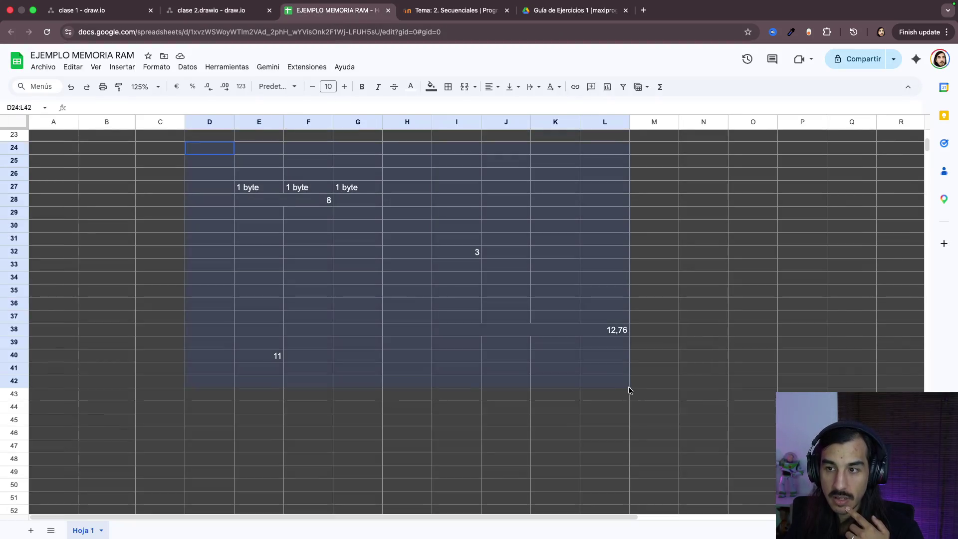
left_click(533, 383)
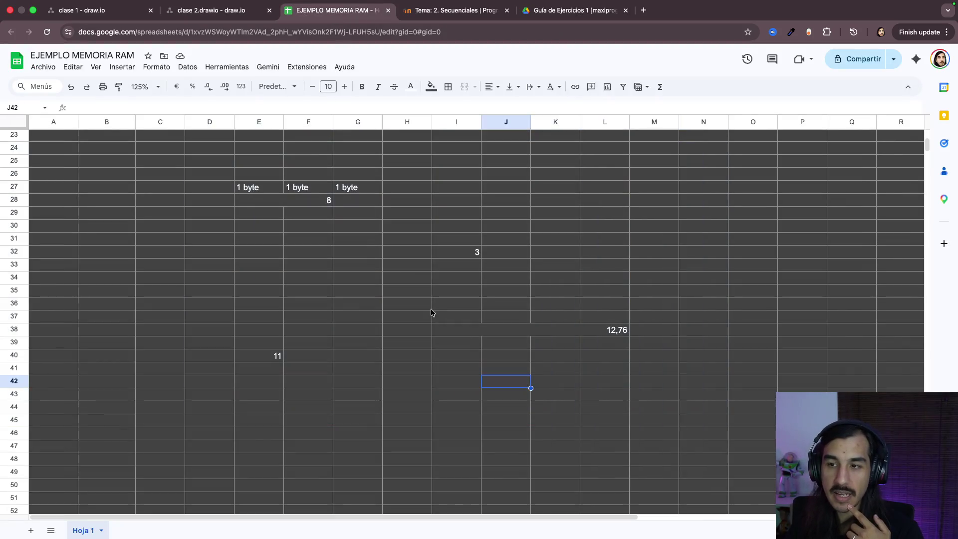
left_click_drag(201, 151, 679, 427)
left_click(213, 11)
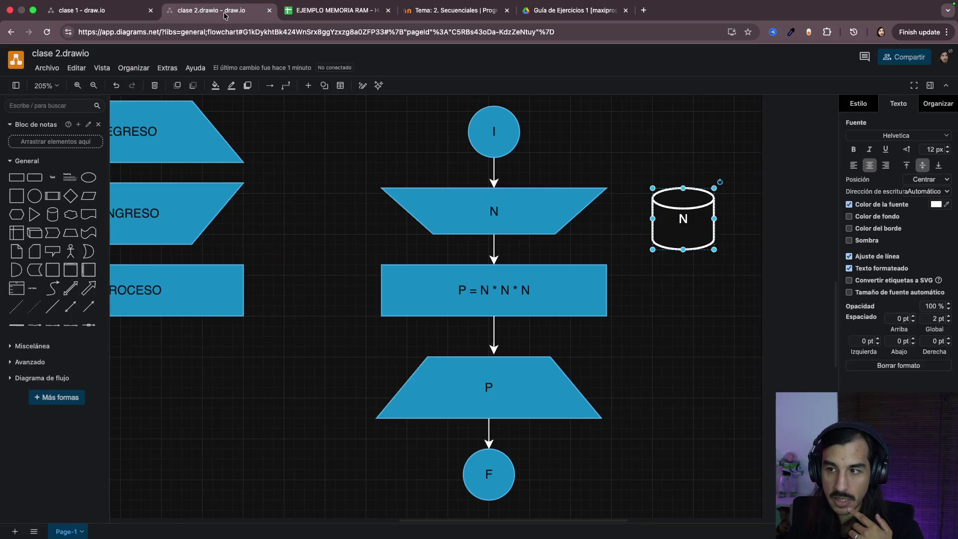
scroll(604, 272, "down", 3)
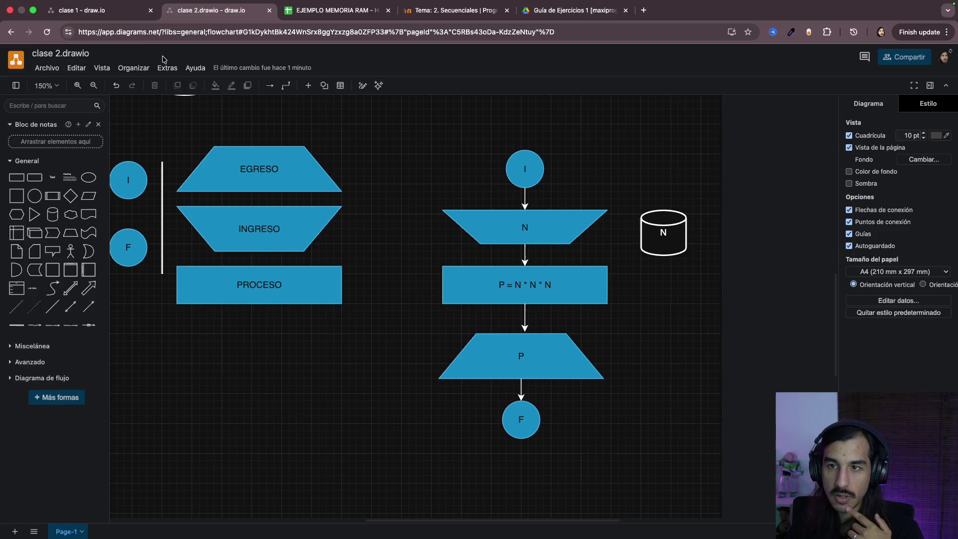
Step: Review the clase 1 notes and EJEMPLO MEMORIA RAM spreadsheet, then return to clase 2 with nothing selected
left_click(121, 11)
scroll(320, 206, "down", 3)
left_click_drag(669, 201, 605, 333)
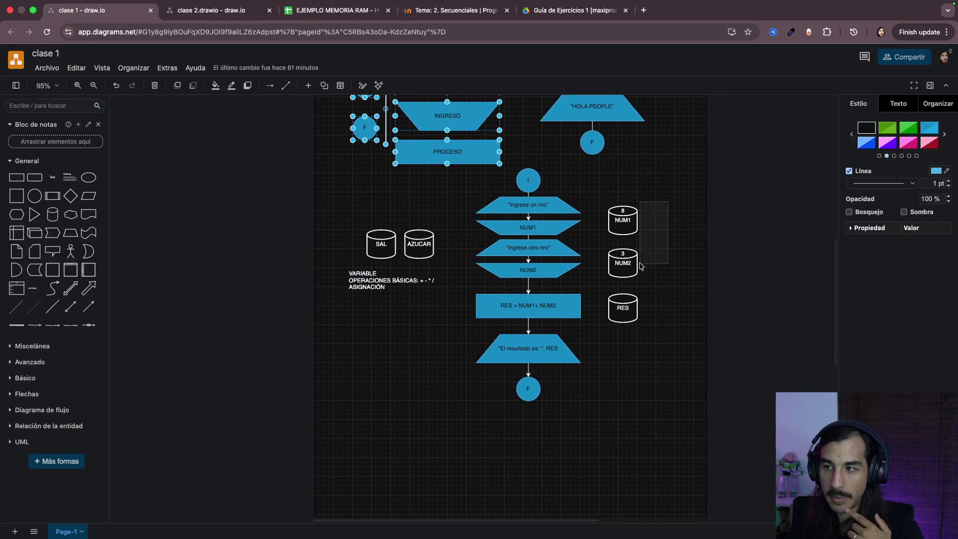
left_click(419, 285)
scroll(384, 205, "up", 2)
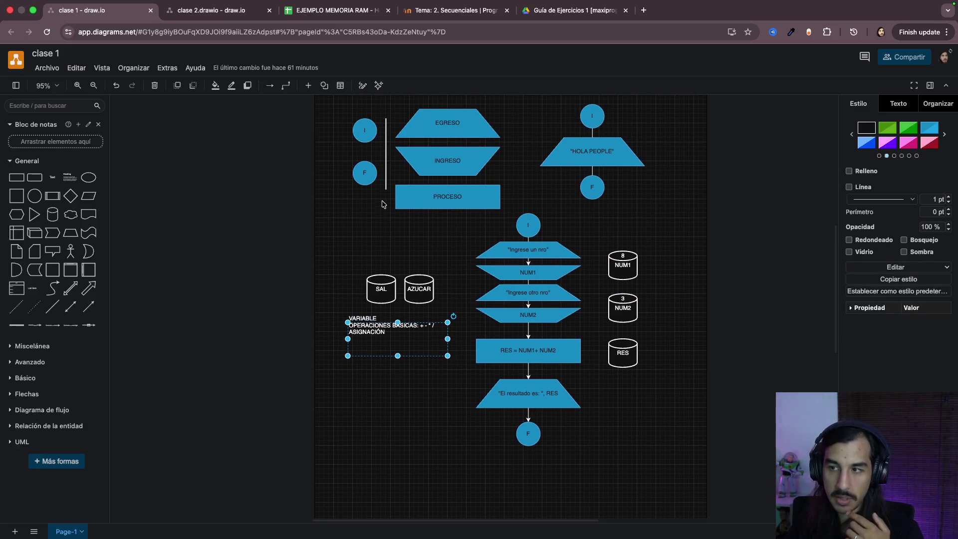
left_click(335, 11)
left_click(211, 10)
scroll(442, 202, "up", 5)
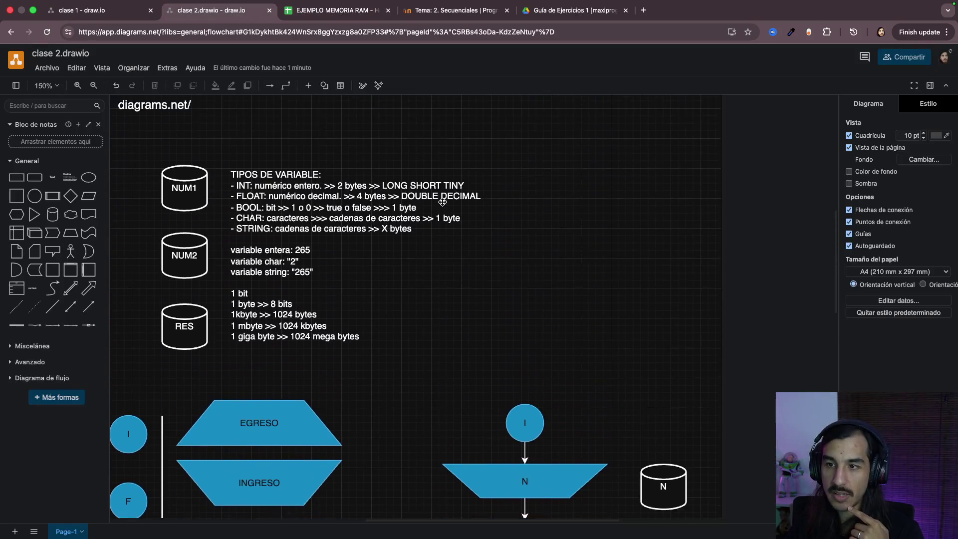
scroll(264, 259, "left", 2)
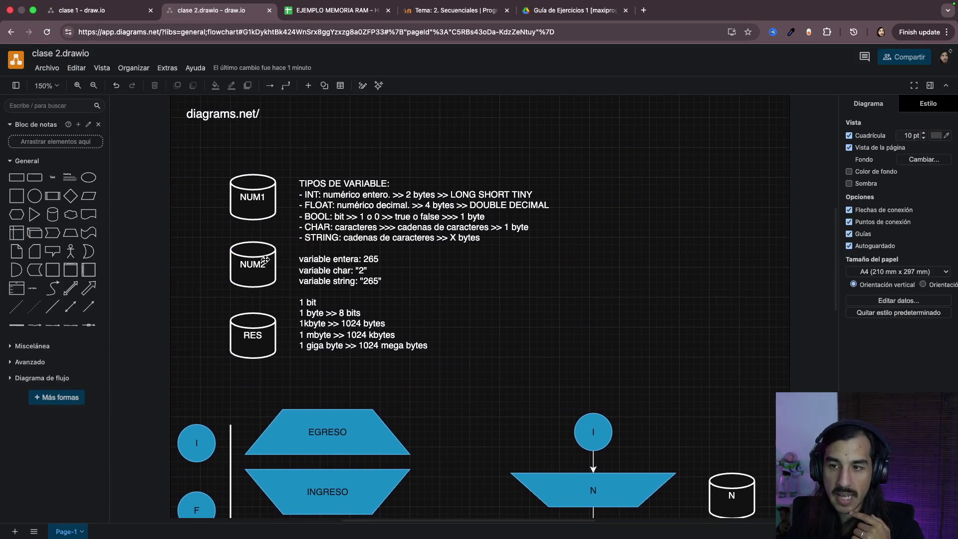
left_click_drag(208, 148, 575, 383)
left_click(335, 10)
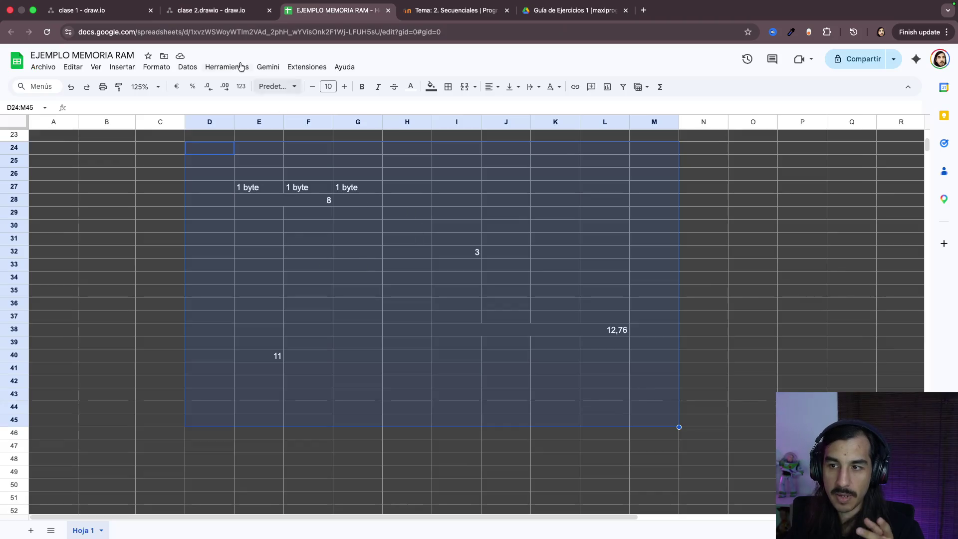
left_click(212, 10)
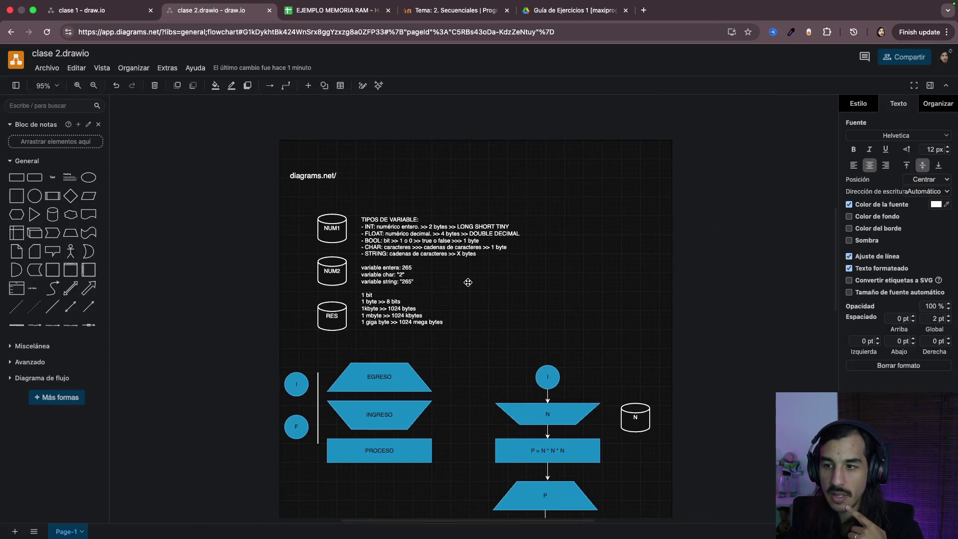
scroll(467, 282, "down", 2)
scroll(466, 283, "up", 5, "ctrl")
scroll(502, 313, "down", 3)
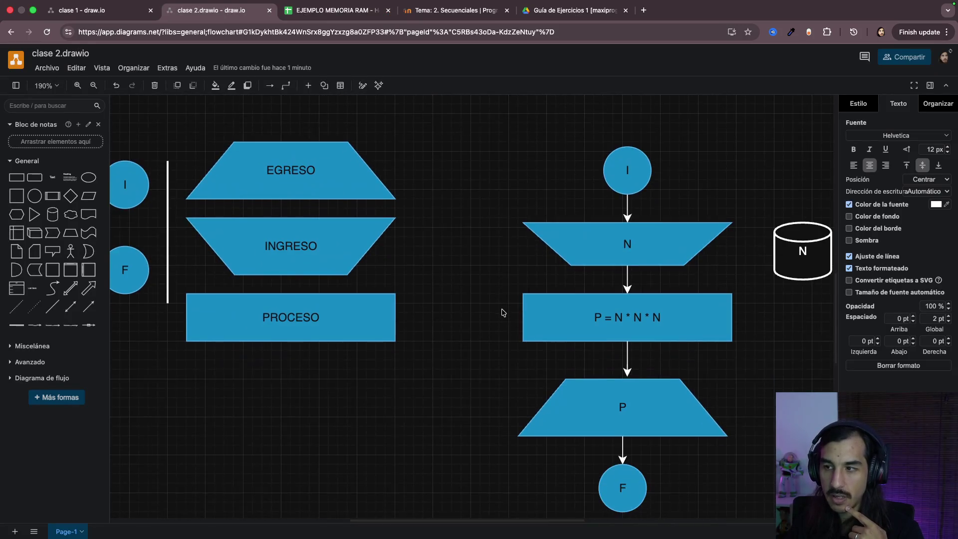
scroll(502, 313, "right", 5)
scroll(627, 347, "right", 2)
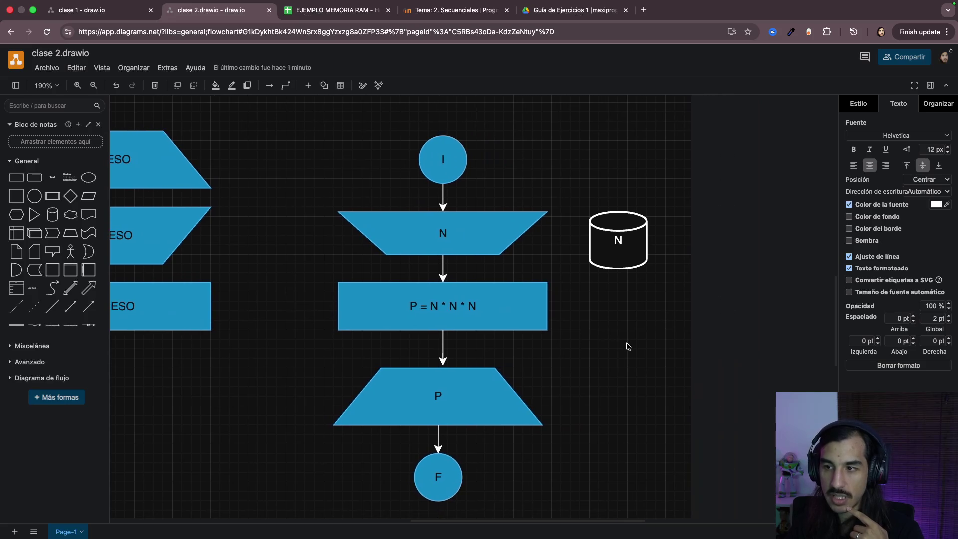
scroll(627, 346, "up", 1, "ctrl")
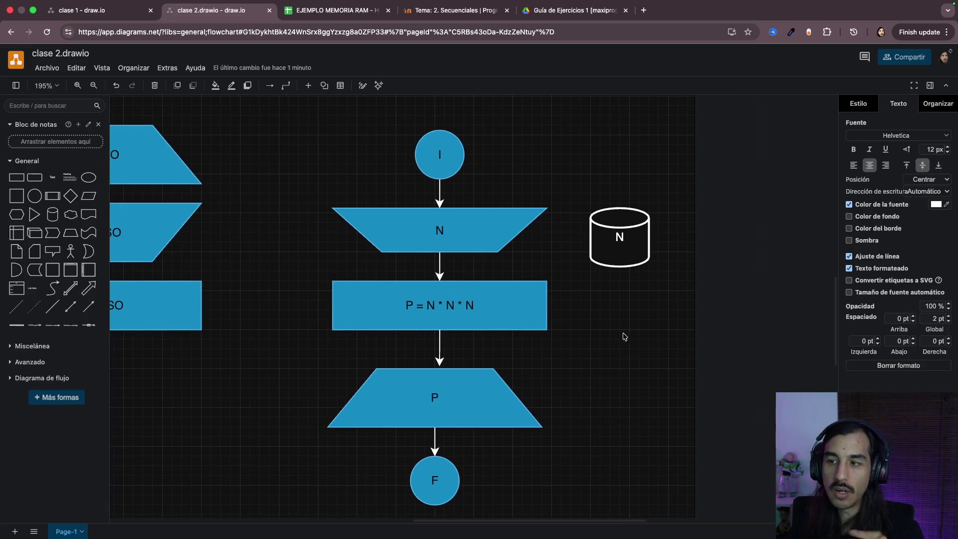
scroll(623, 346, "down", 1)
left_click(622, 346)
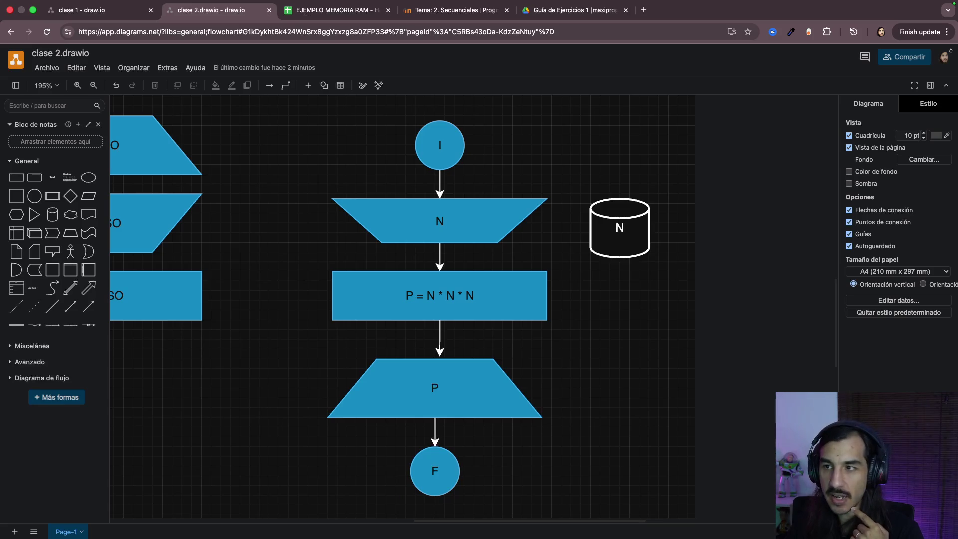
Step: Switch to the Guía de Ejercicios 1 PDF to reread exercise 2
left_click(551, 11)
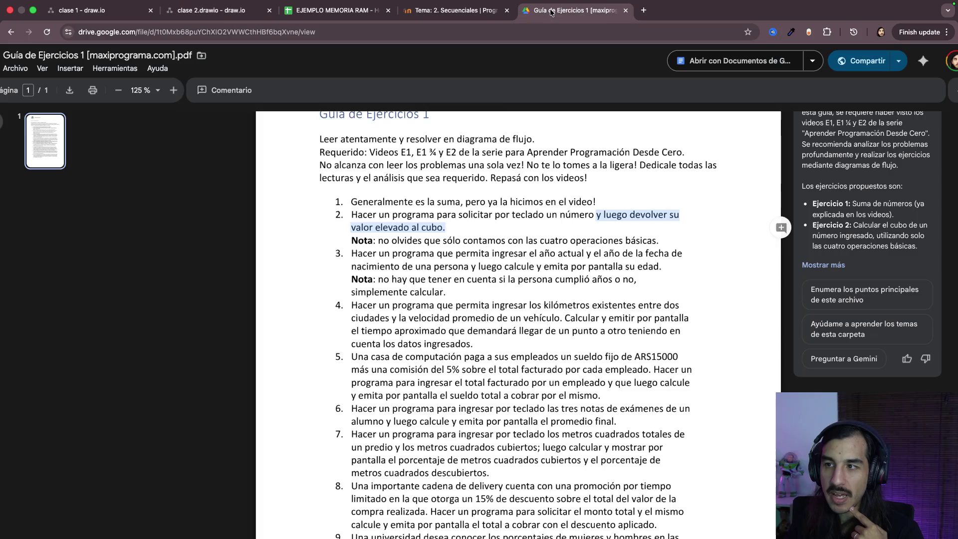
left_click(416, 229)
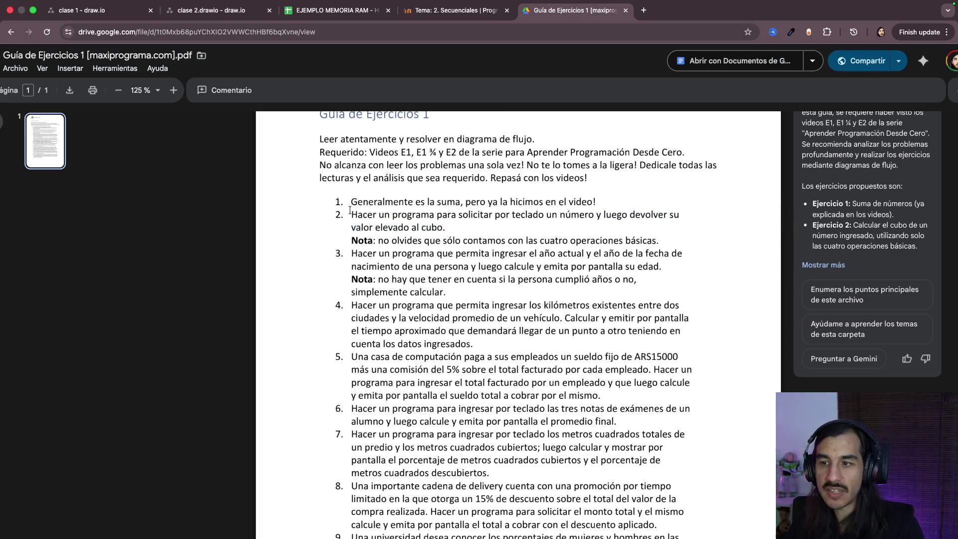
left_click_drag(350, 211, 690, 242)
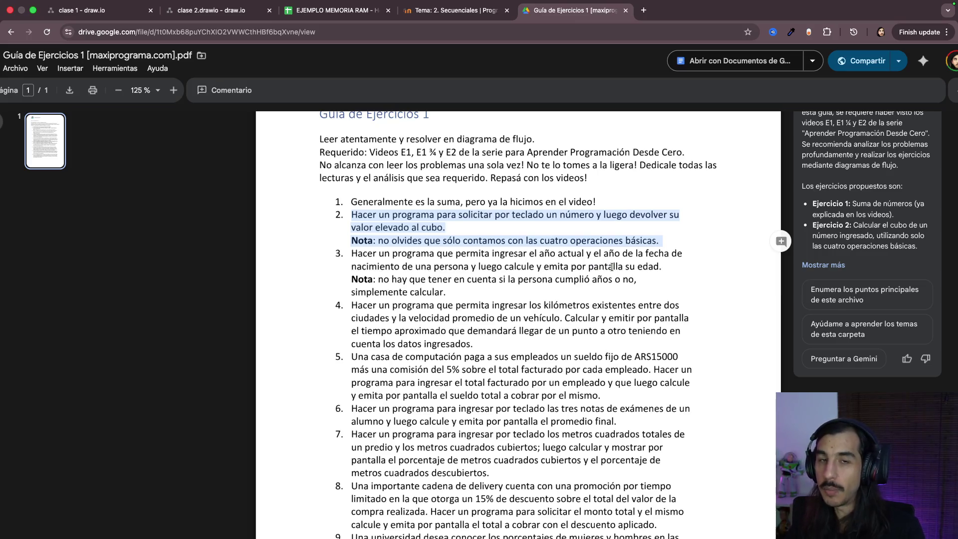
left_click(564, 222)
left_click_drag(350, 210, 505, 240)
left_click(506, 240)
left_click_drag(352, 240, 660, 240)
left_click(352, 217)
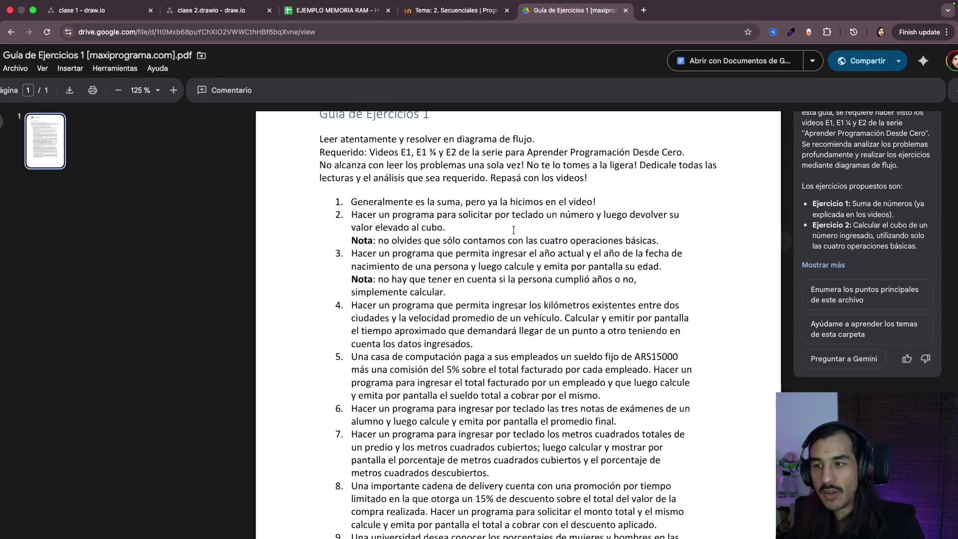
left_click_drag(353, 217, 592, 216)
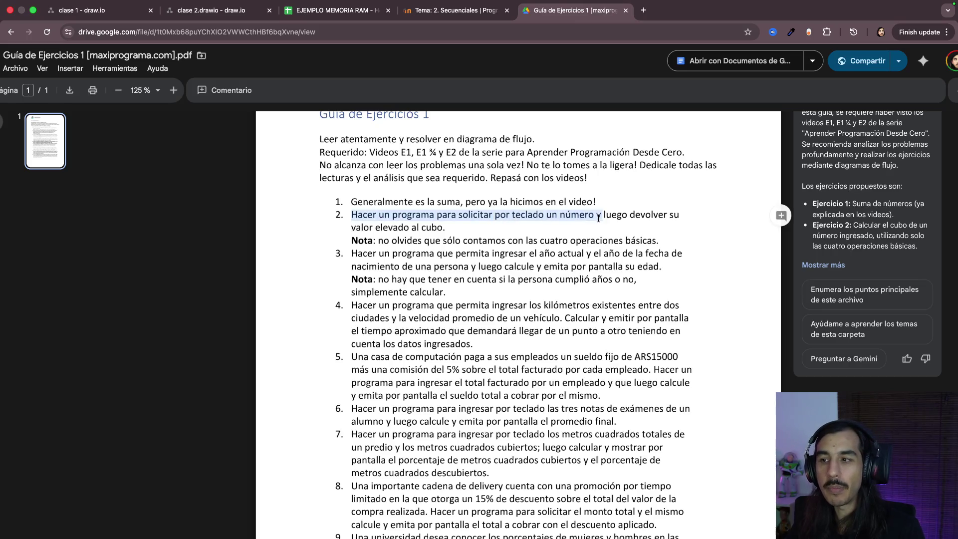
left_click_drag(596, 216, 667, 216)
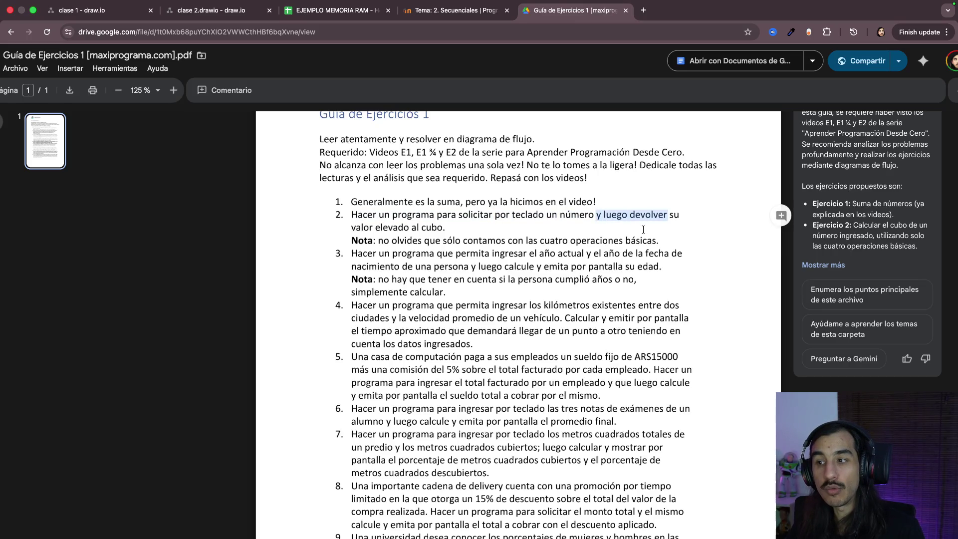
left_click_drag(351, 240, 676, 242)
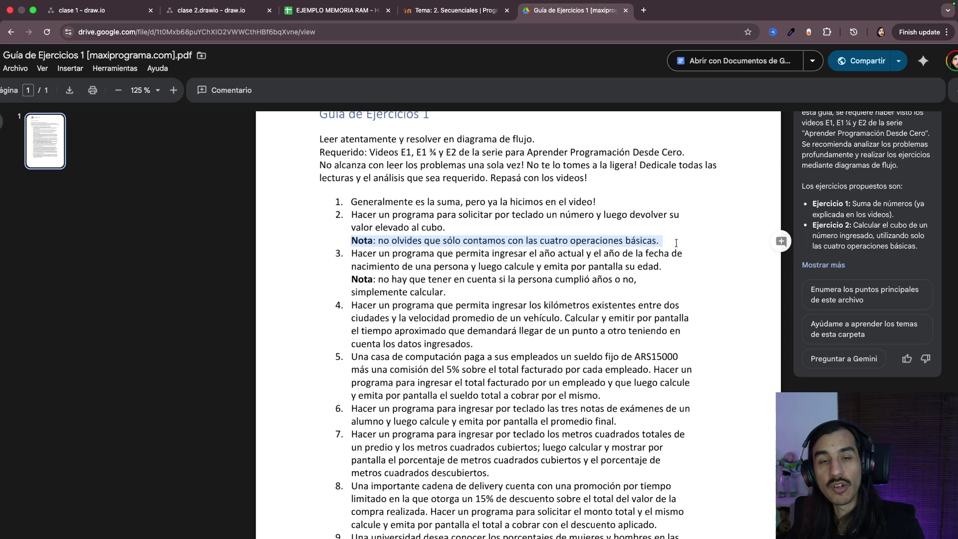
left_click_drag(595, 216, 667, 216)
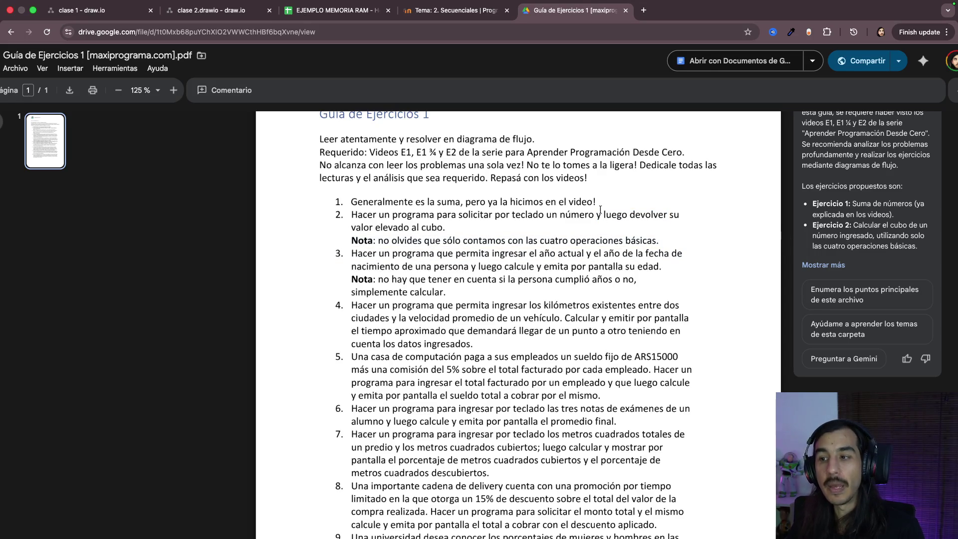
left_click_drag(602, 215, 437, 215)
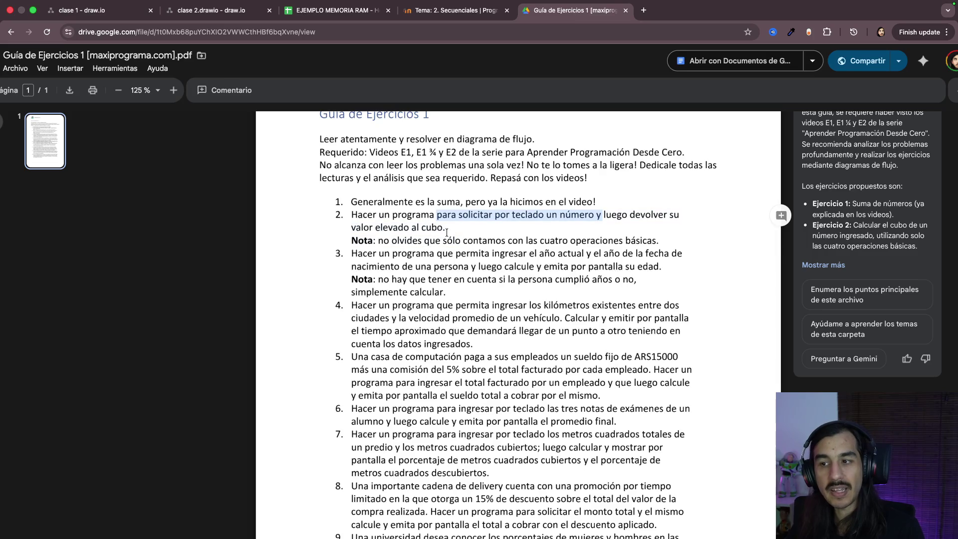
left_click(473, 233)
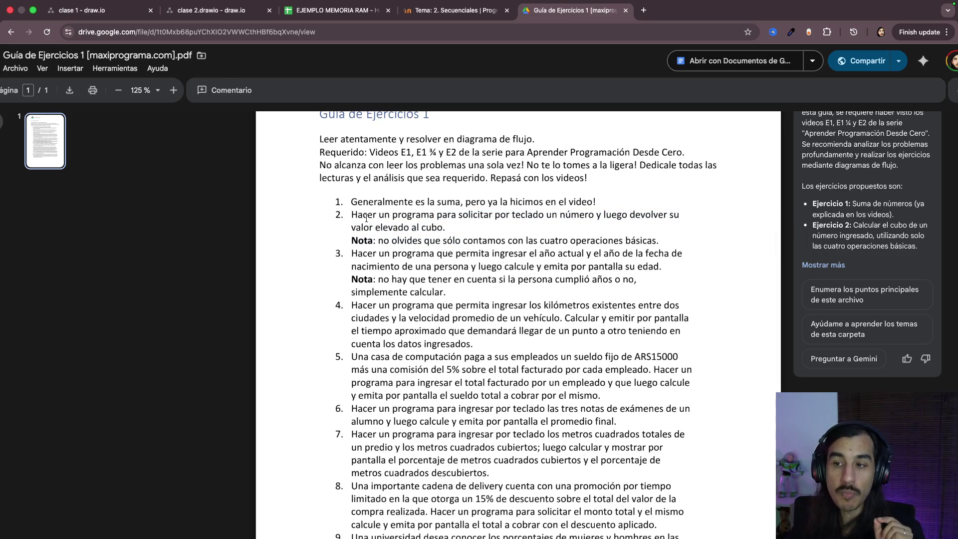
left_click_drag(350, 214, 658, 242)
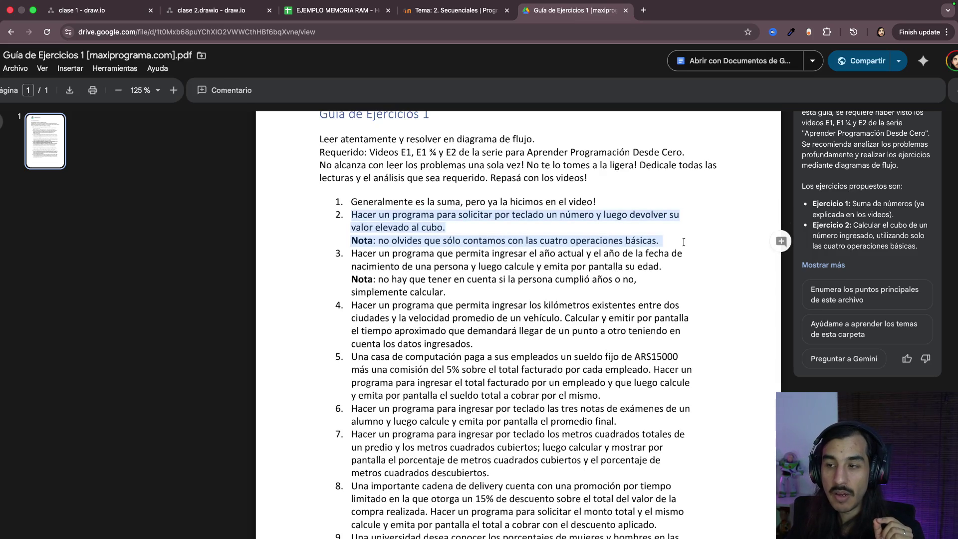
left_click(541, 231)
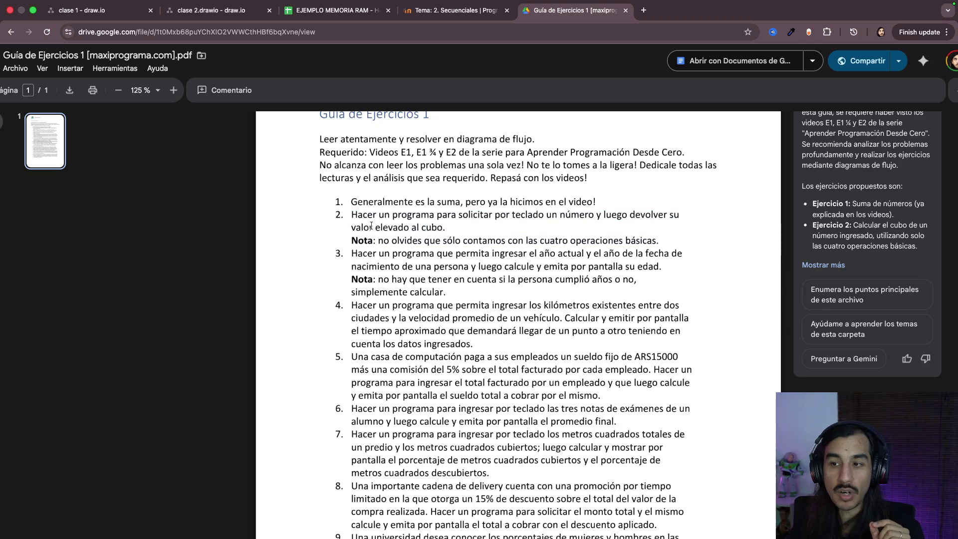
left_click_drag(350, 214, 674, 245)
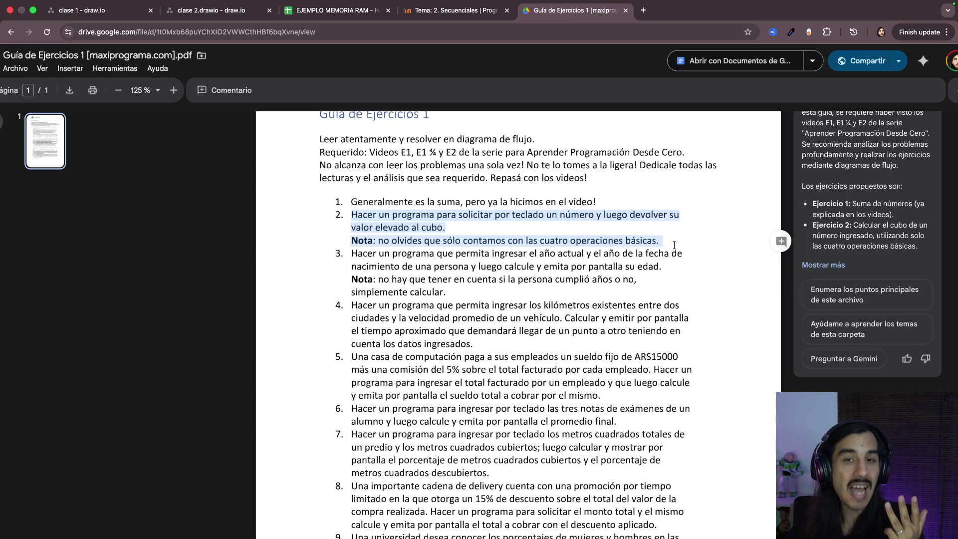
left_click_drag(352, 215, 632, 244)
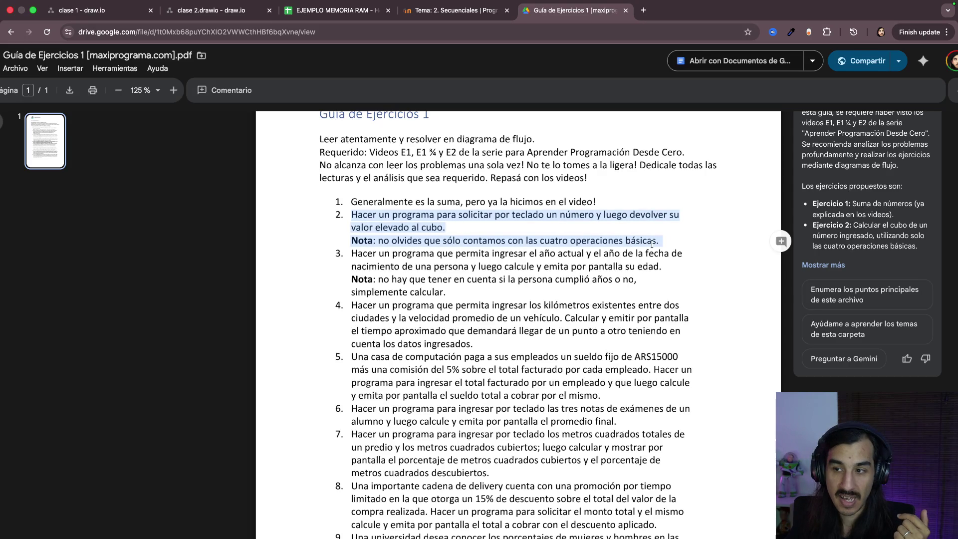
left_click_drag(376, 228, 494, 238)
scroll(495, 238, "down", 5)
left_click_drag(351, 320, 657, 358)
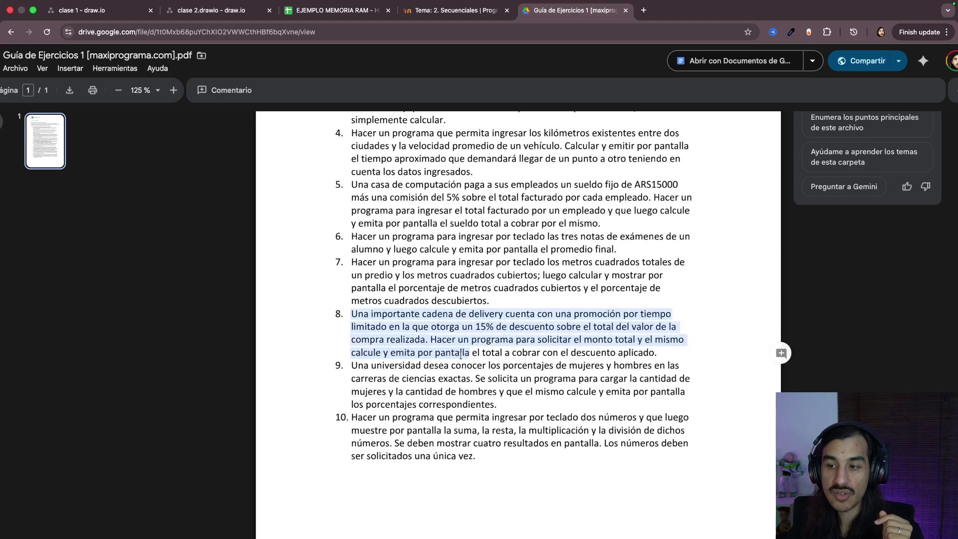
scroll(642, 352, "down", 2)
scroll(642, 353, "up", 3)
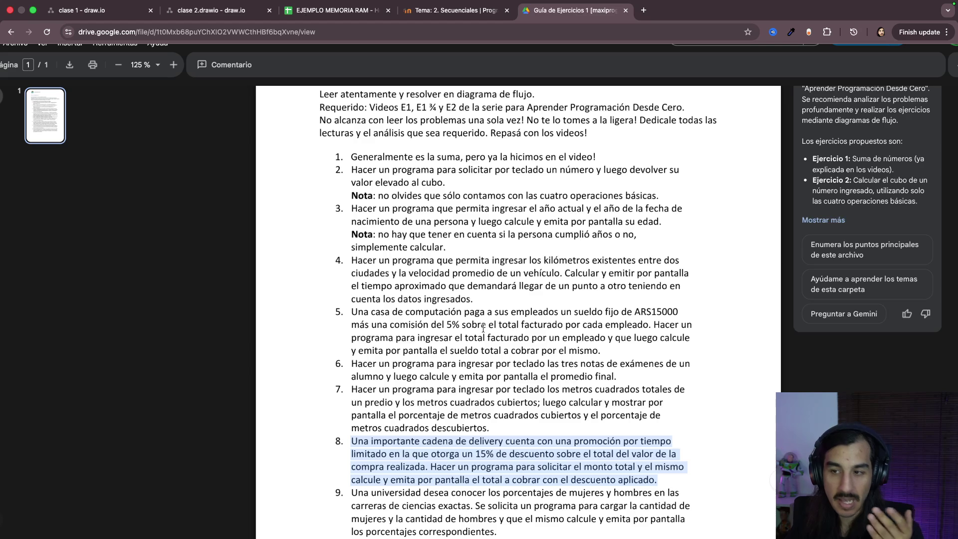
scroll(509, 331, "up", 1)
scroll(509, 332, "up", 1)
scroll(509, 331, "up", 1)
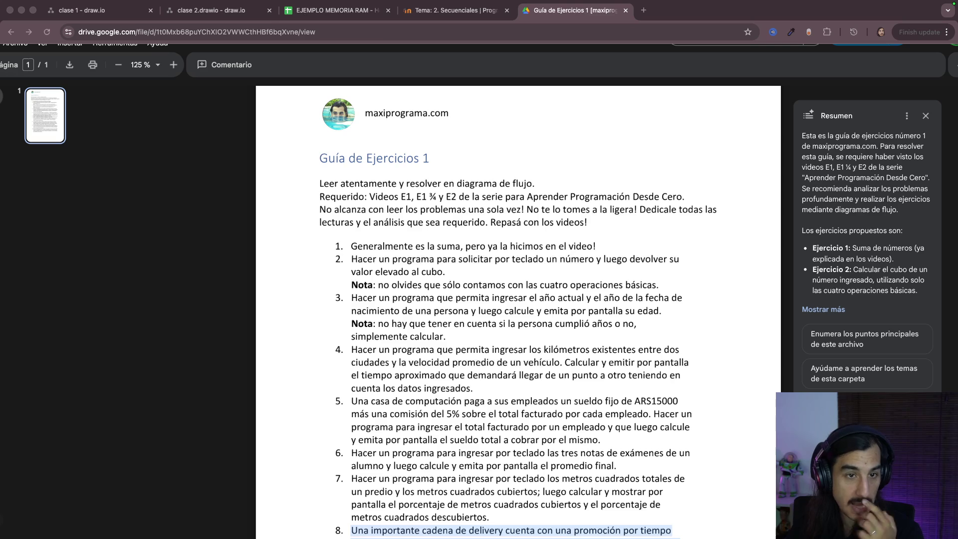
scroll(517, 357, "down", 2)
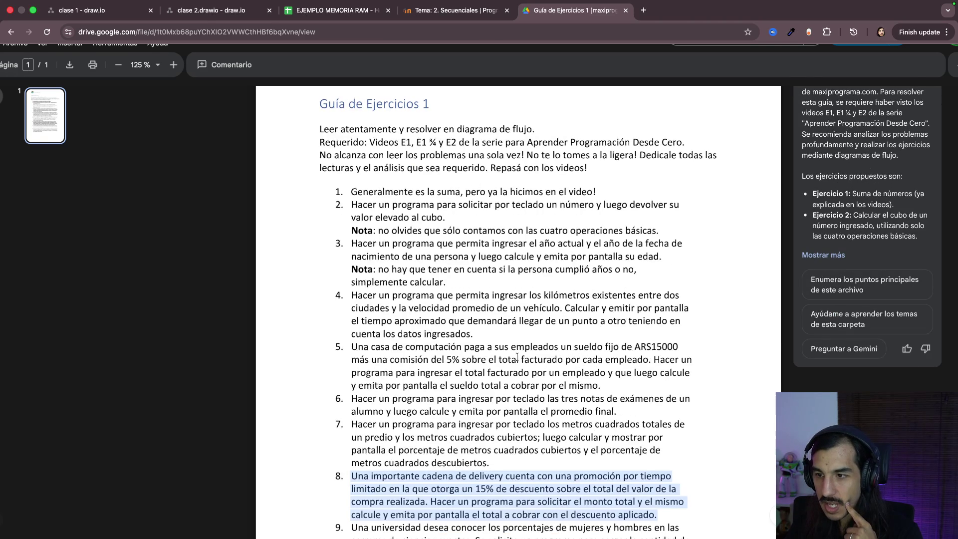
scroll(442, 307, "down", 3)
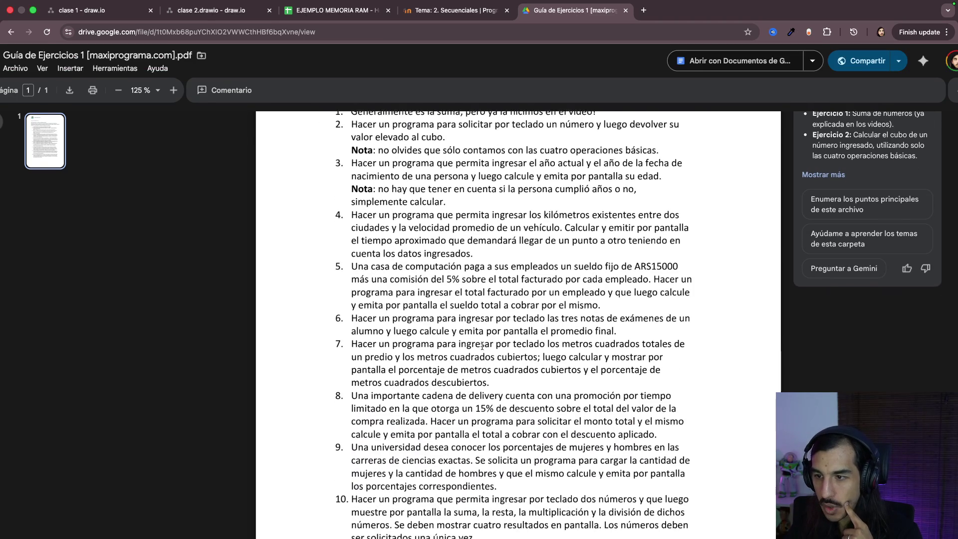
Step: Highlight exercise 5's statement in the PDF, then return to the clase 2.drawio flowchart
left_click_drag(353, 255, 625, 292)
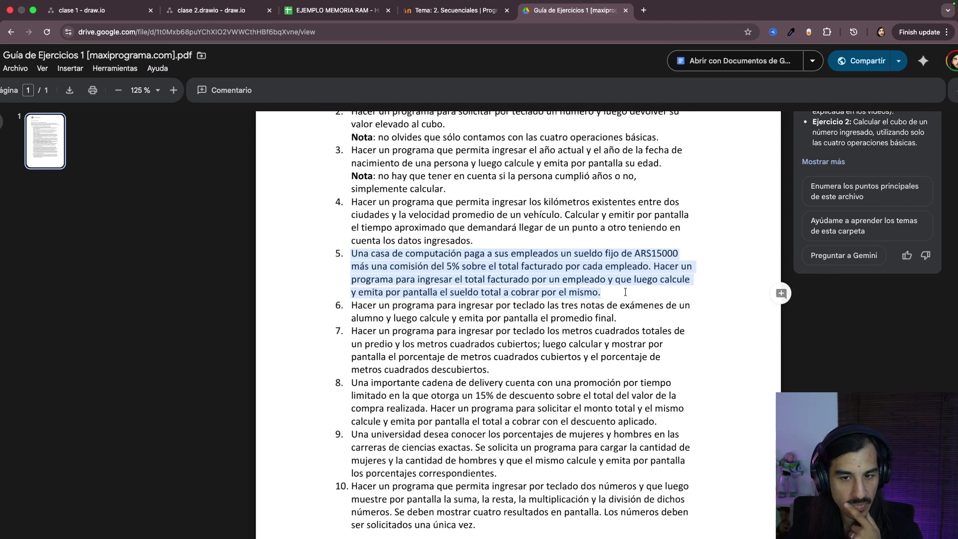
left_click(213, 12)
scroll(595, 342, "down", 3)
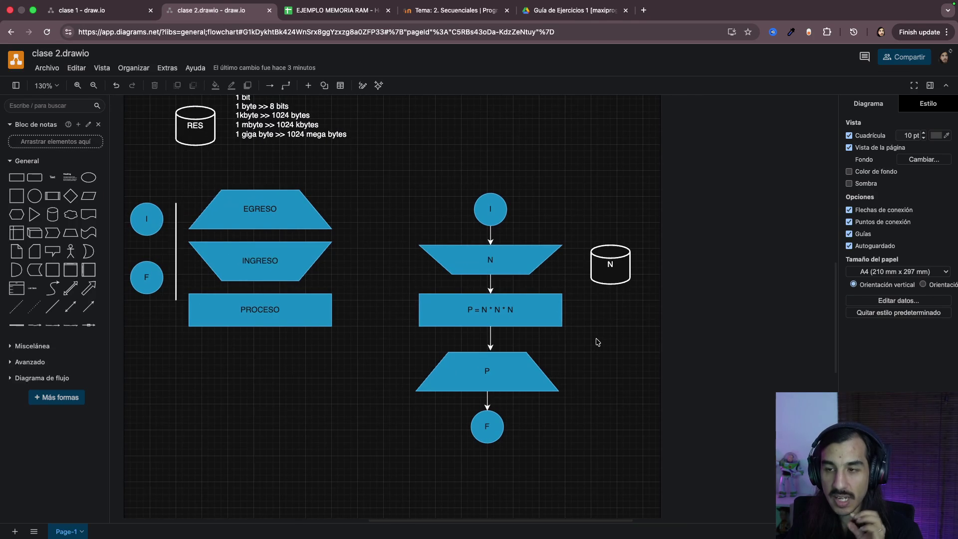
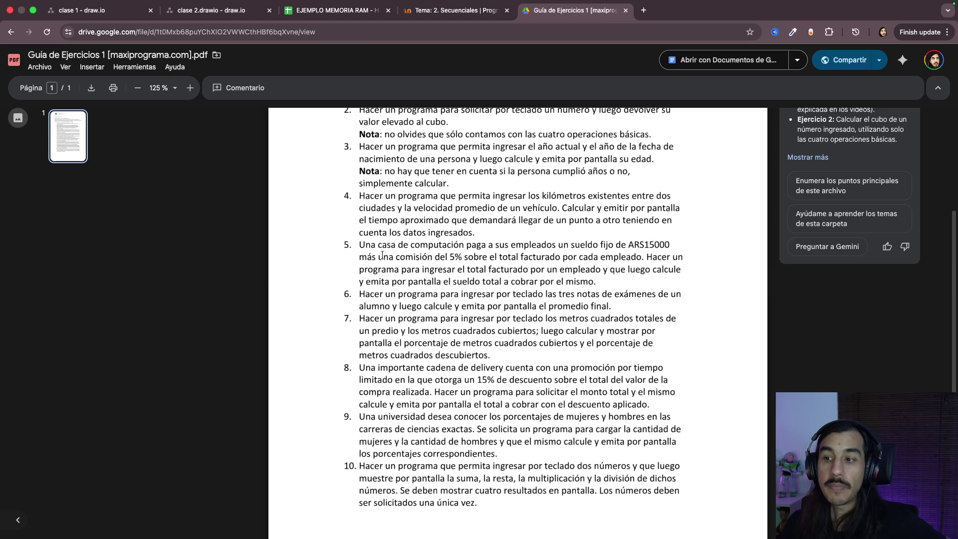
Step: Highlight exercise 5 line by line: fixed salary, 5% commission clause, total billed, closing line
left_click_drag(360, 245, 673, 245)
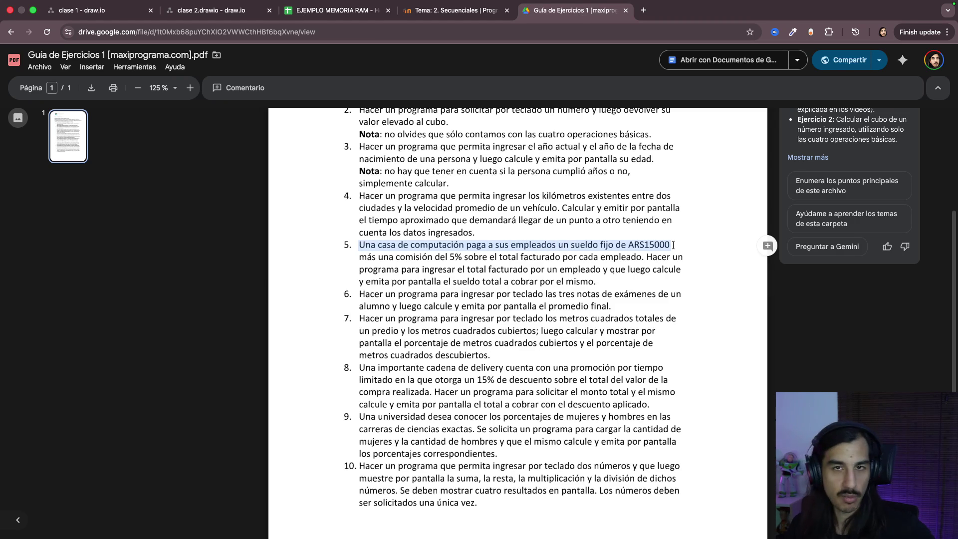
left_click(649, 245)
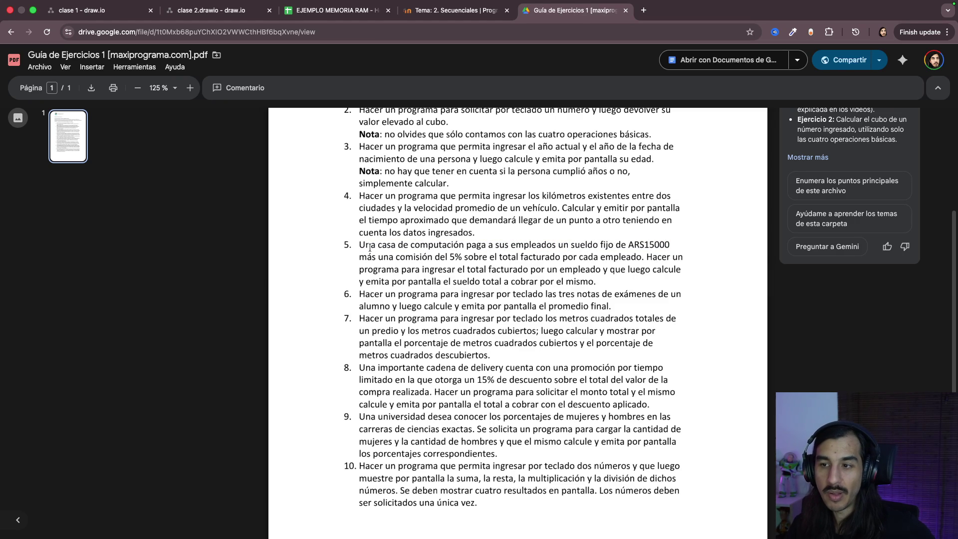
mouse_move(370, 247)
left_mouse_down()
mouse_move(599, 248)
mouse_move(667, 258)
mouse_move(601, 256)
mouse_move(675, 245)
left_mouse_up()
left_click(567, 259)
left_click_drag(410, 245, 678, 245)
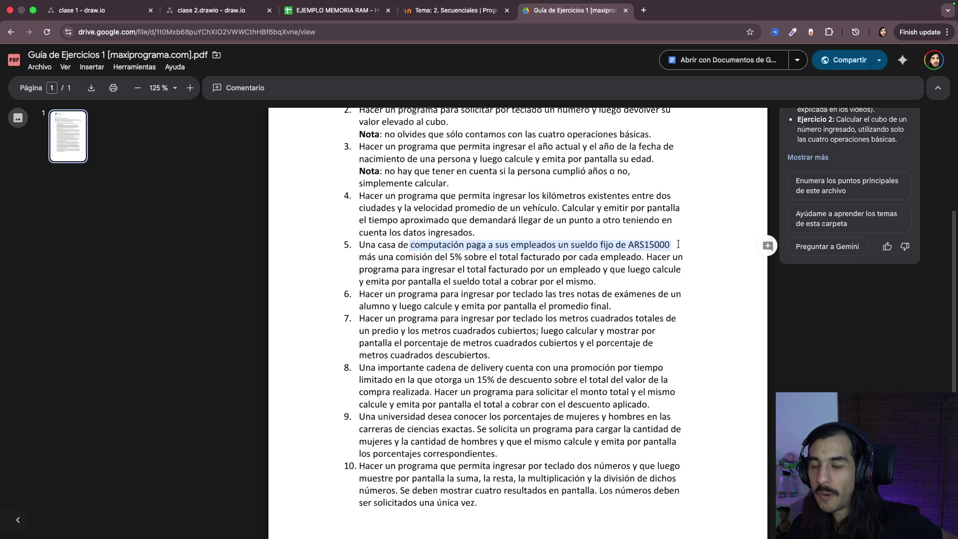
left_click_drag(359, 257, 469, 257)
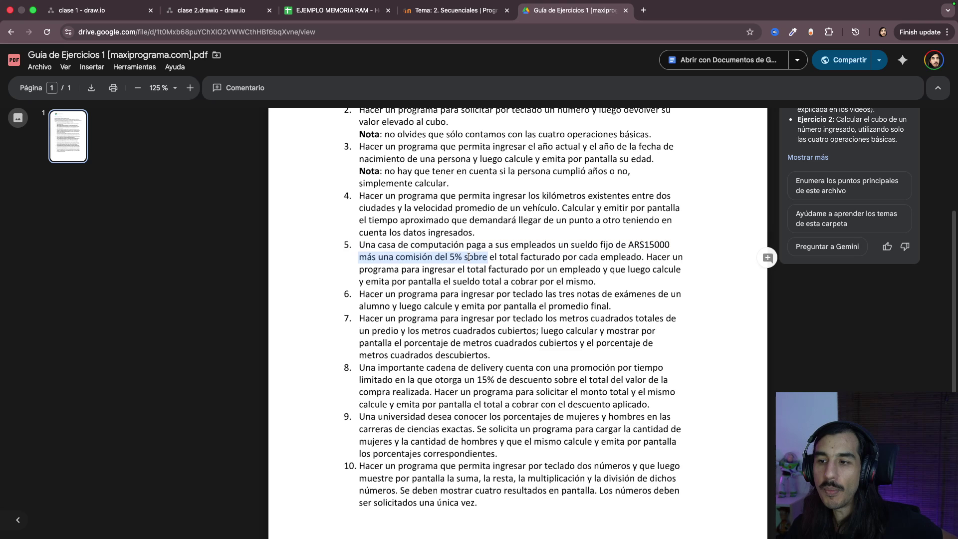
left_click_drag(469, 258, 649, 257)
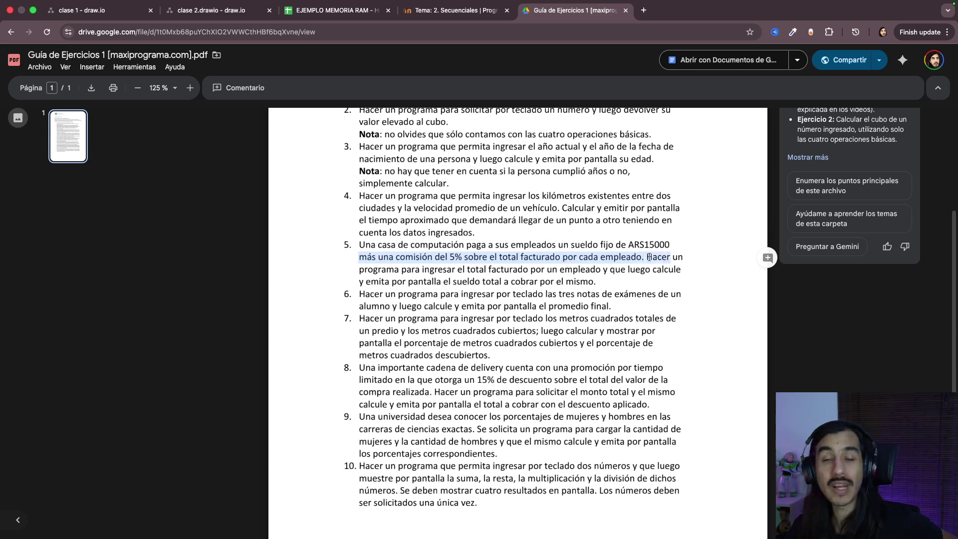
left_click_drag(359, 270, 685, 270)
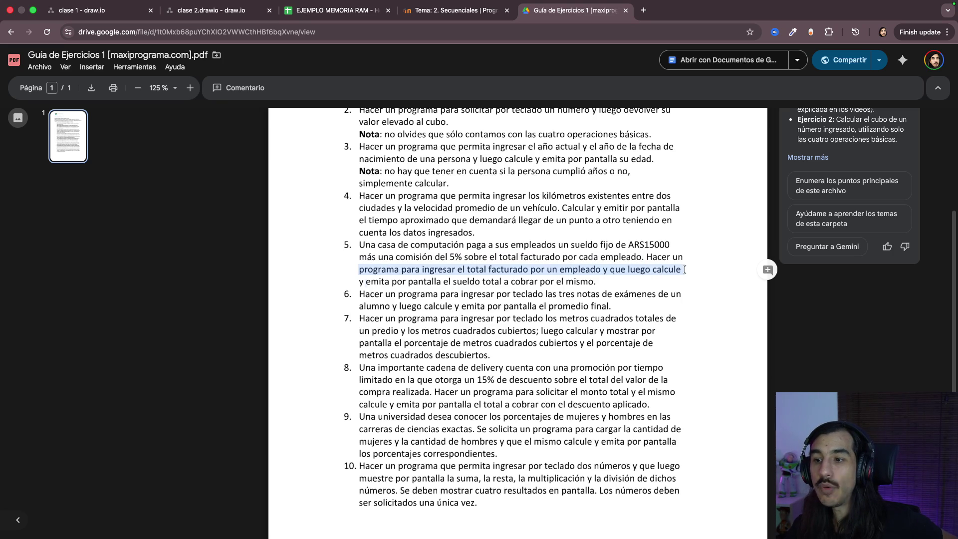
left_click_drag(368, 282, 620, 282)
left_click(619, 282)
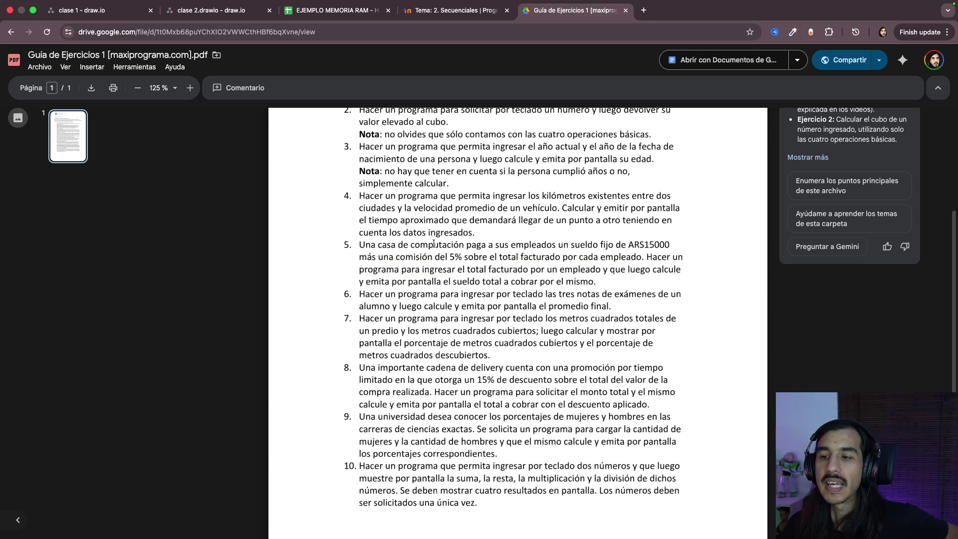
Step: Highlight the whole of exercise 5, then settle on the salary-plus-commission opening sentence
left_click_drag(360, 244, 621, 281)
left_click(622, 281)
mouse_move(359, 244)
left_mouse_down()
mouse_move(687, 299)
mouse_move(630, 281)
left_mouse_up()
left_click(629, 280)
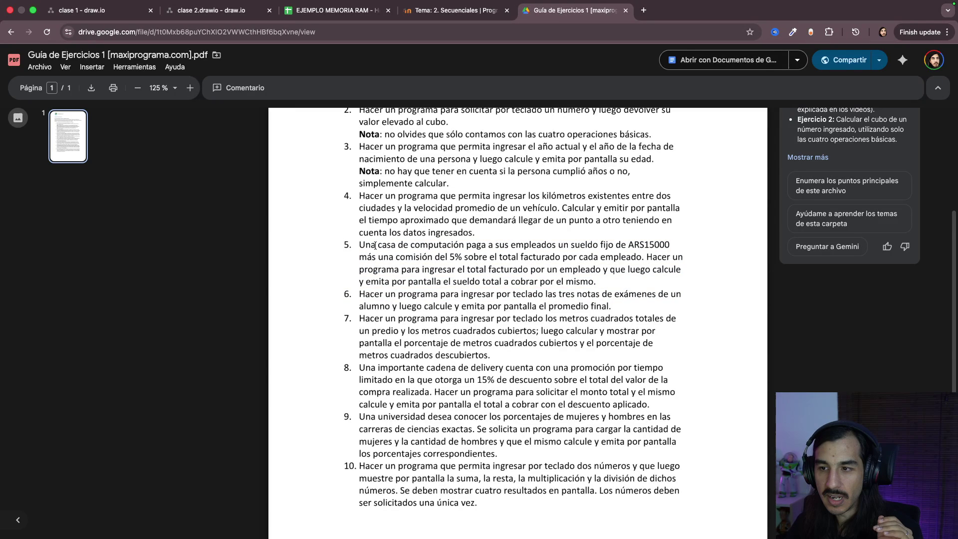
left_click_drag(359, 244, 643, 257)
scroll(662, 287, "up", 3)
scroll(661, 287, "down", 3)
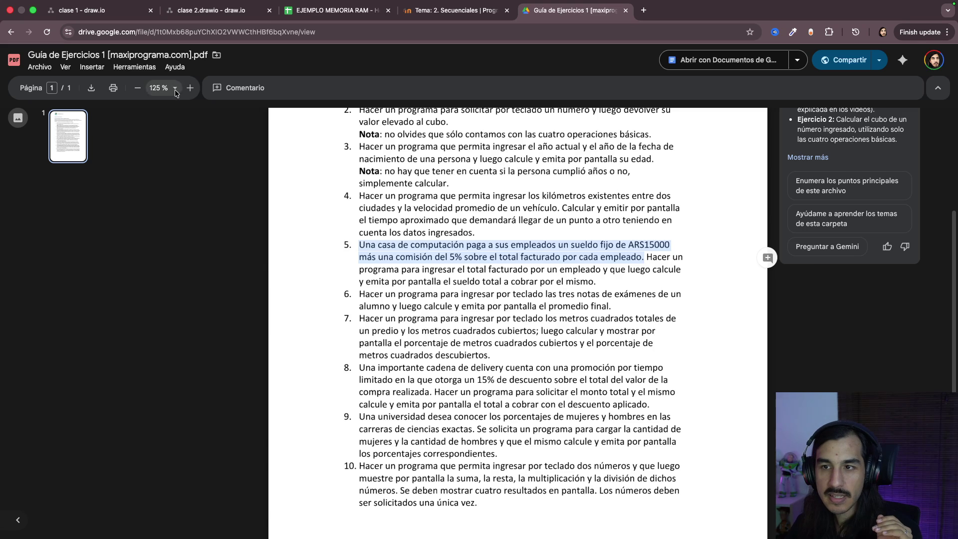
scroll(564, 359, "up", 2)
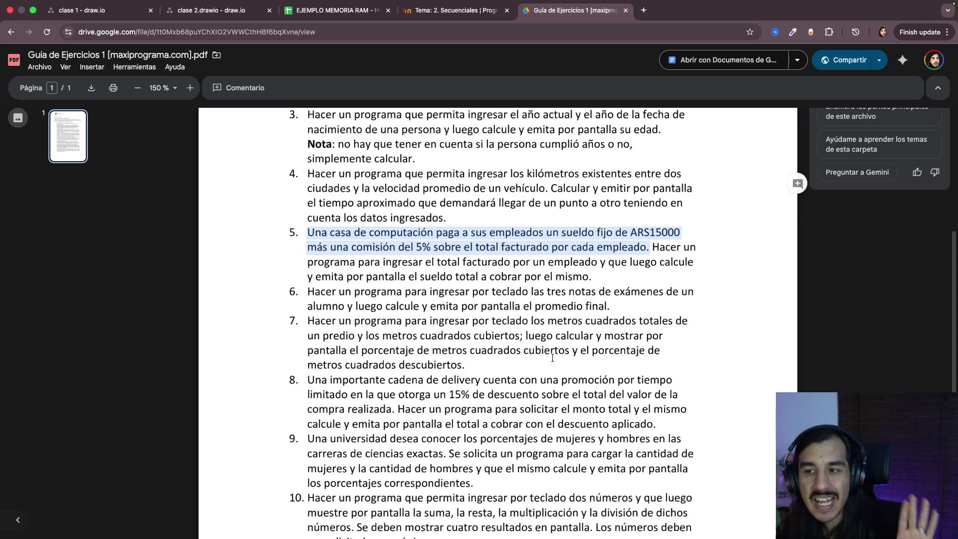
Step: Clear the highlight on exercise 5's salary sentence in the enlarged sheet
left_click(387, 234)
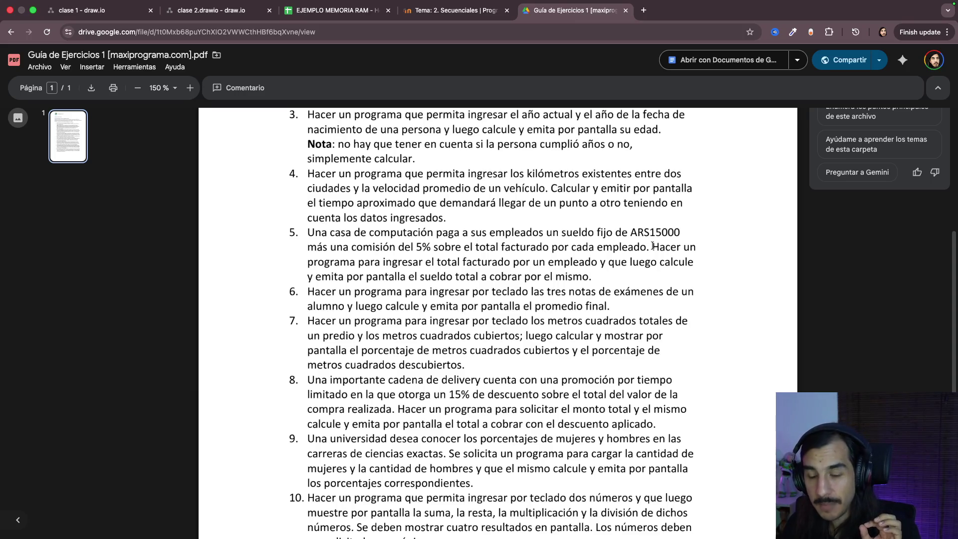
Step: Highlight 'Hacer un programa para ingresar el total facturado' together with the output and calculation phrases
left_click_drag(653, 247, 681, 247)
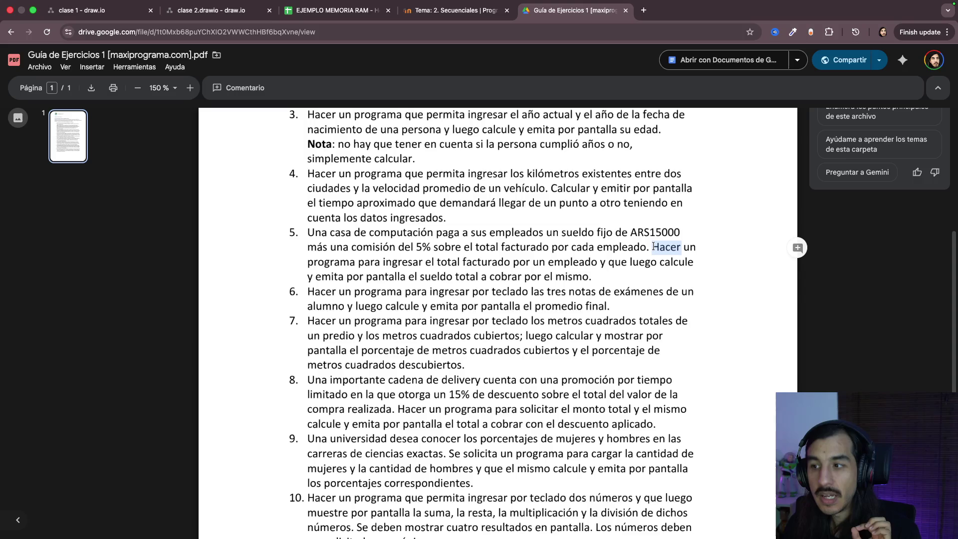
left_click_drag(653, 247, 655, 261)
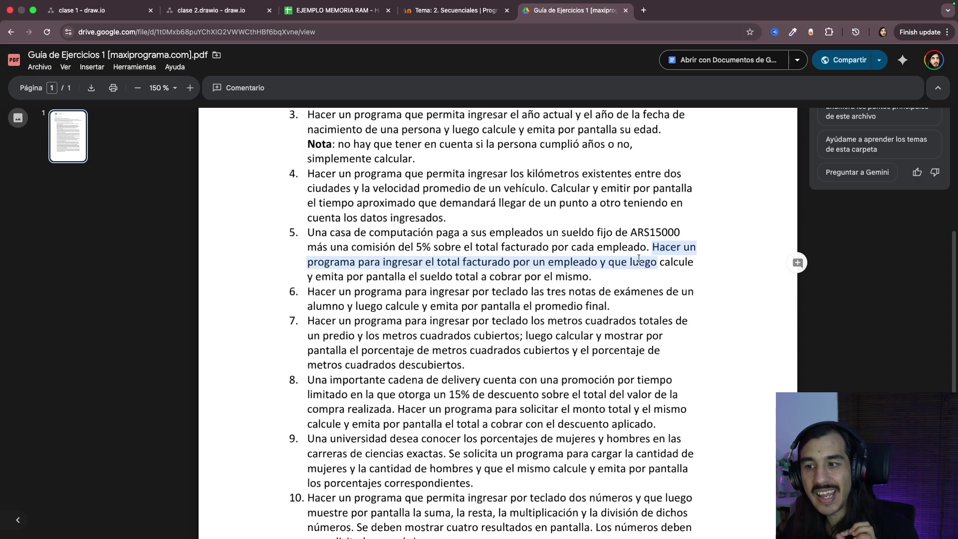
left_click_drag(358, 262, 692, 264)
left_click_drag(367, 277, 594, 277)
left_click(664, 265)
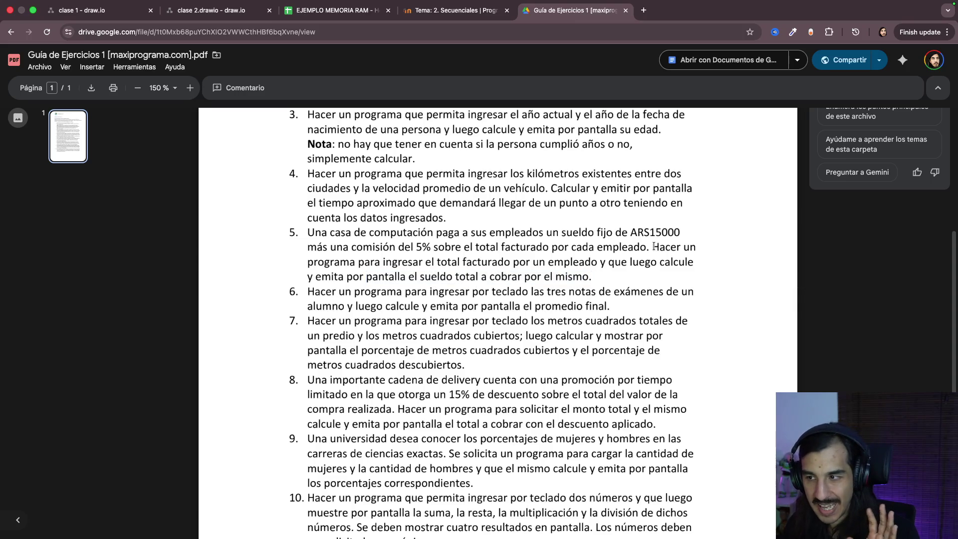
left_click_drag(652, 247, 627, 263)
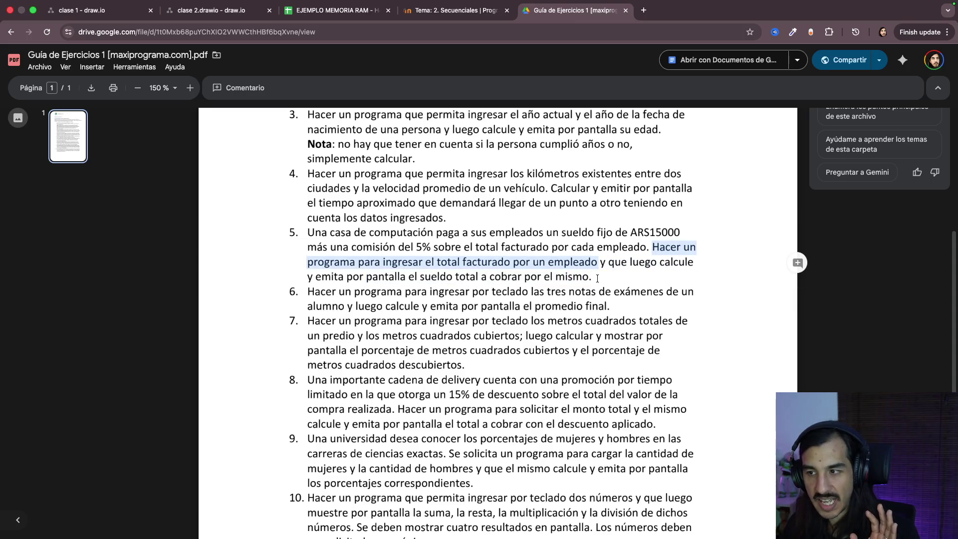
left_click_drag(619, 280, 663, 283)
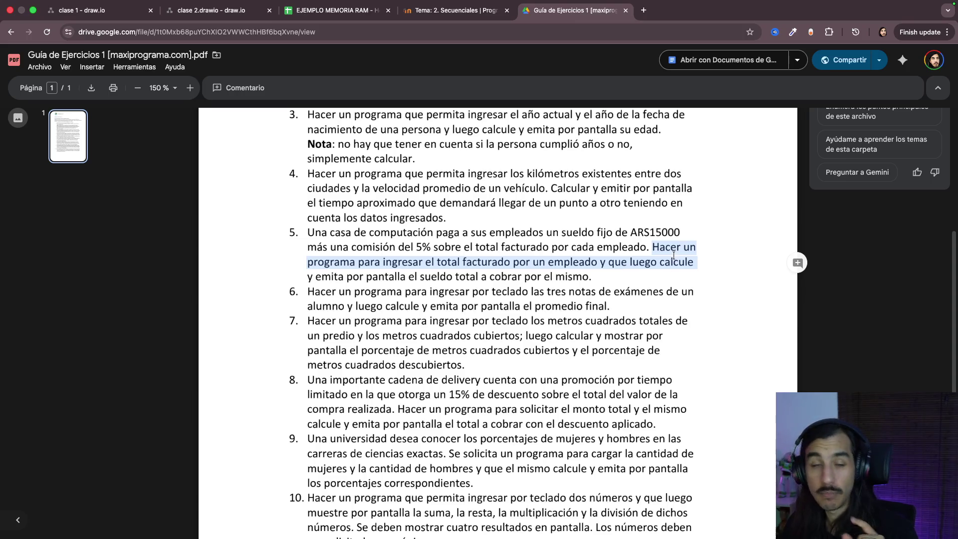
left_click(676, 252)
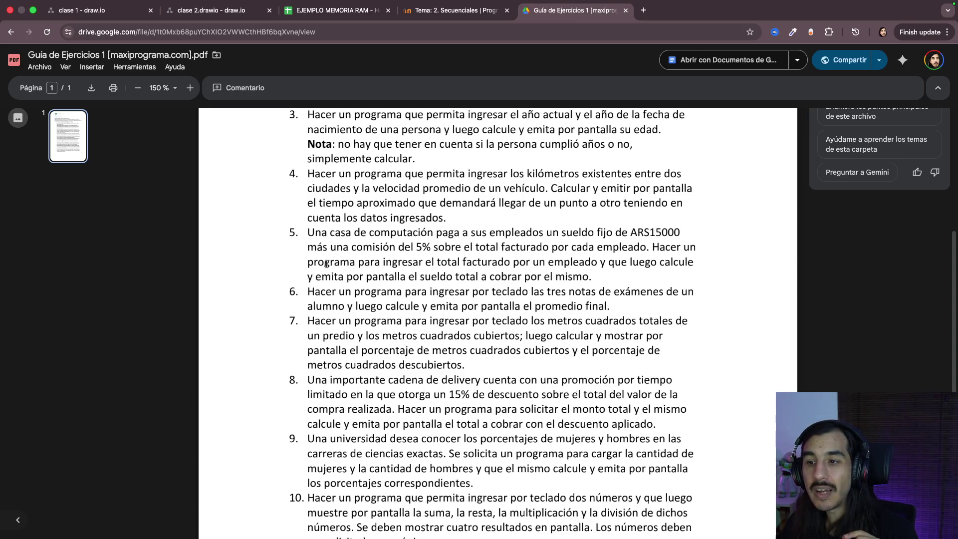
Step: Re-highlight just the instruction to enter the total billed by an employee
left_click_drag(308, 262, 597, 261)
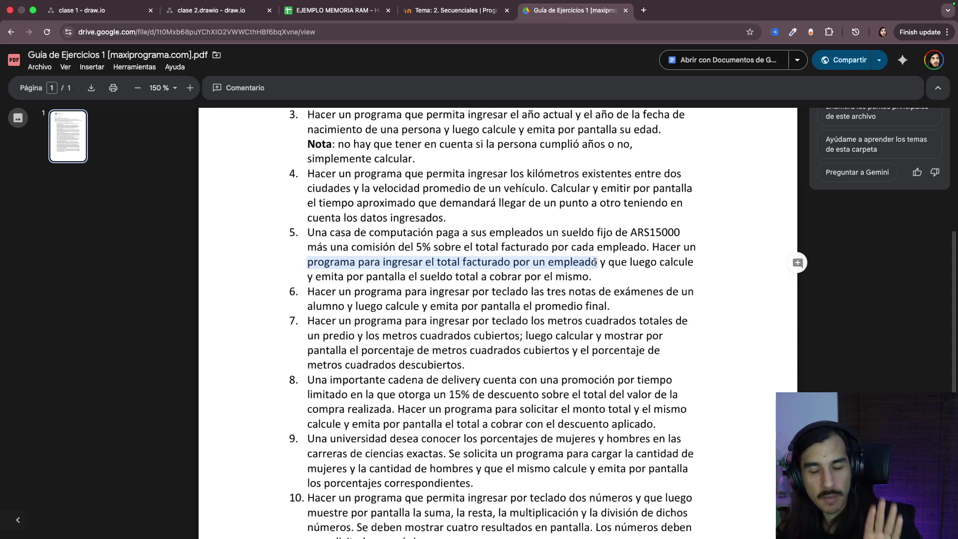
left_click_drag(651, 247, 597, 261)
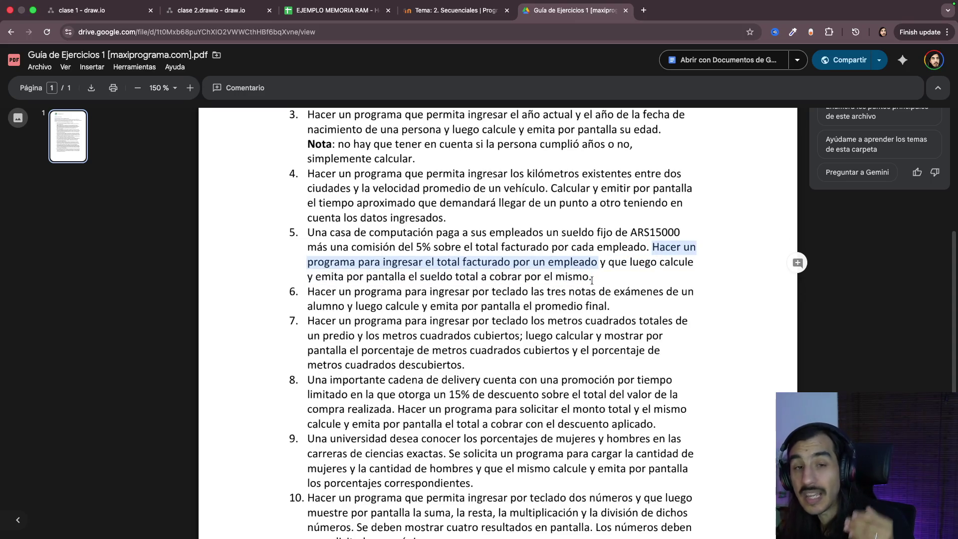
left_click(591, 280)
mouse_move(650, 248)
left_mouse_down()
mouse_move(598, 262)
mouse_move(627, 262)
left_mouse_up()
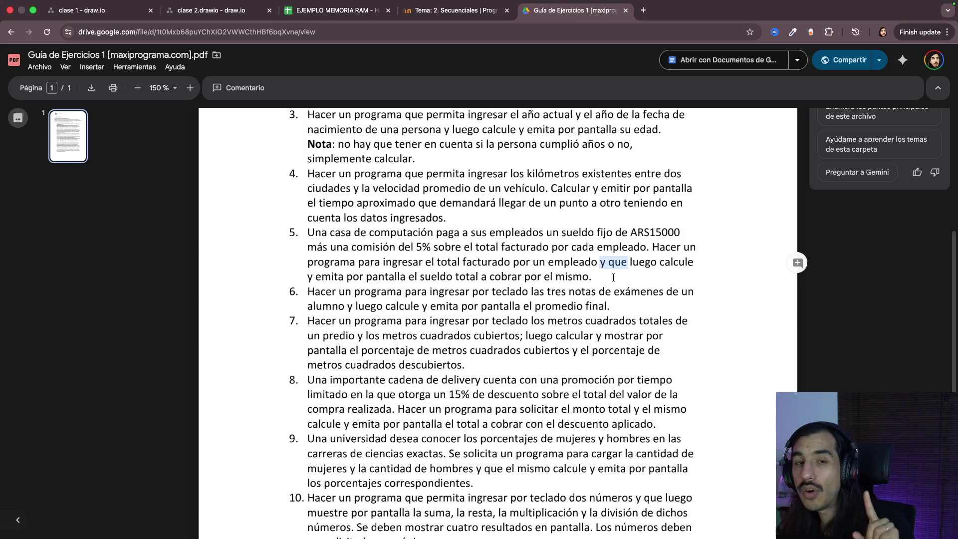
left_click_drag(651, 247, 598, 262)
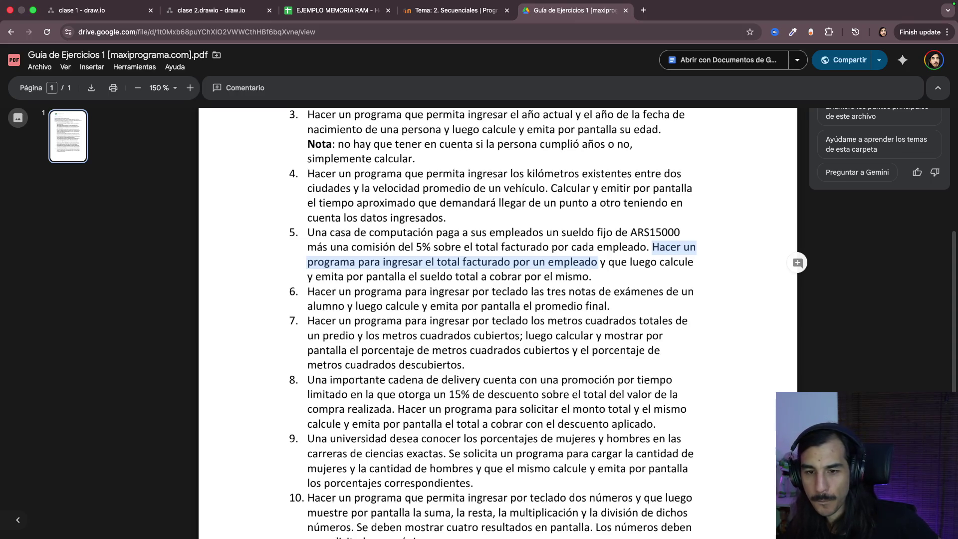
key("super+Tab")
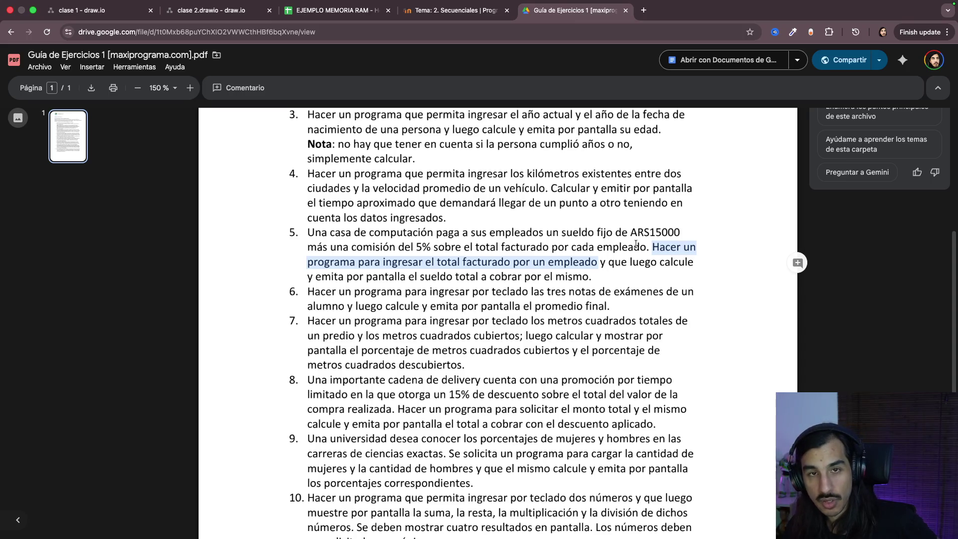
Step: Mark the ARS15000 salary and input instruction once more, then switch to the clase 2.drawio tab
left_click(663, 243)
left_click_drag(652, 247, 654, 266)
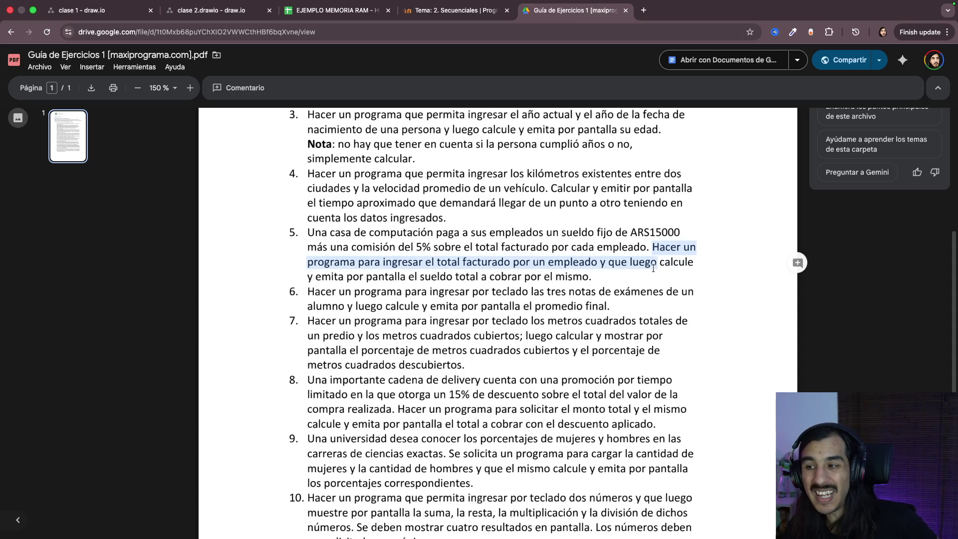
double_click(635, 233)
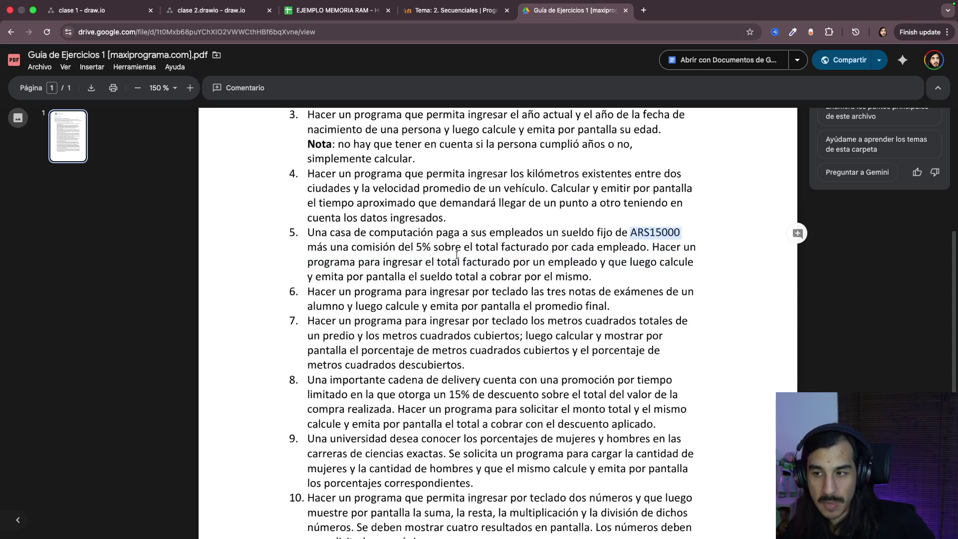
left_click_drag(351, 248, 462, 248)
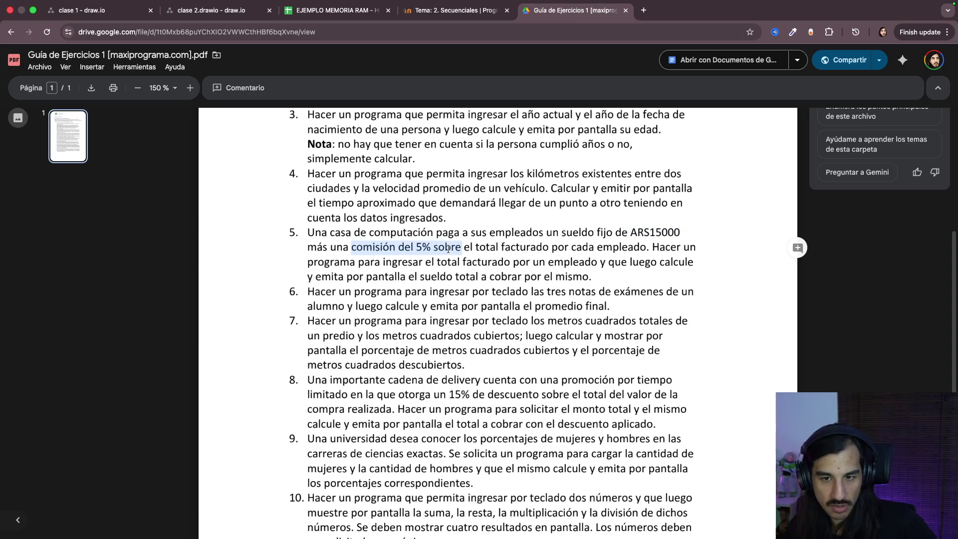
left_click(516, 244)
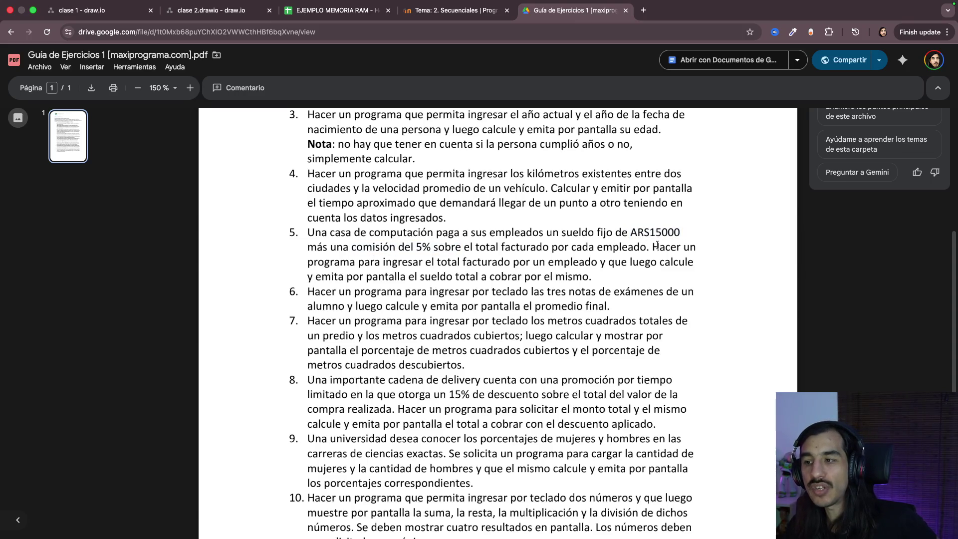
left_click_drag(652, 247, 657, 263)
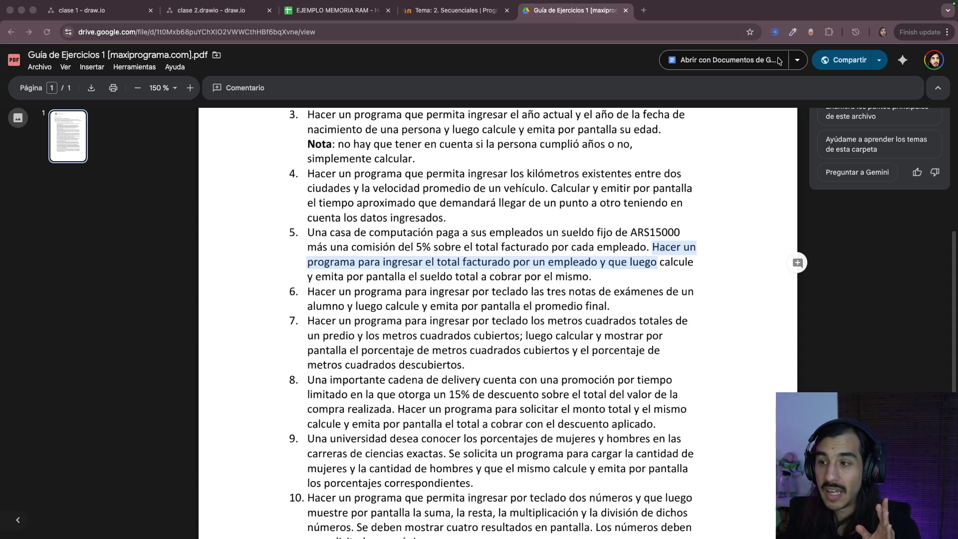
double_click(689, 231)
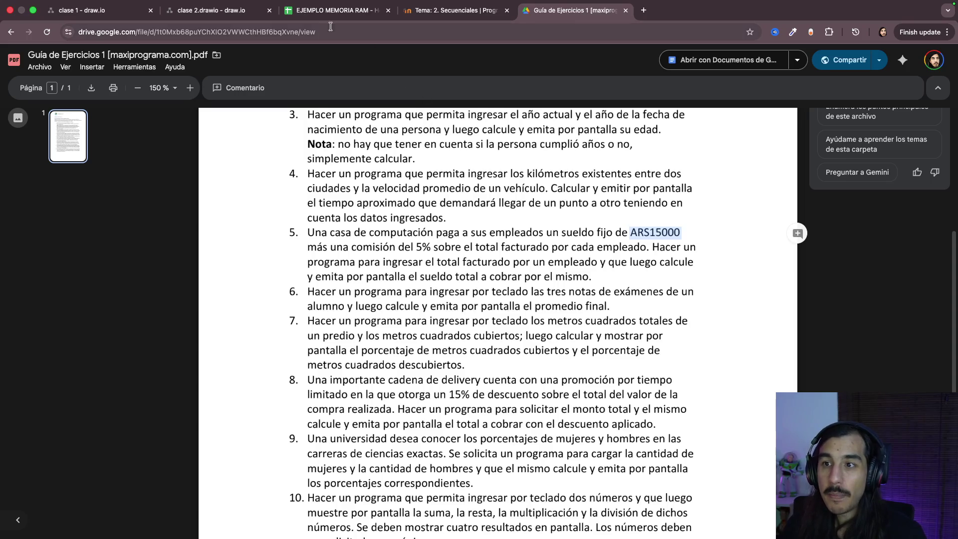
left_click(226, 12)
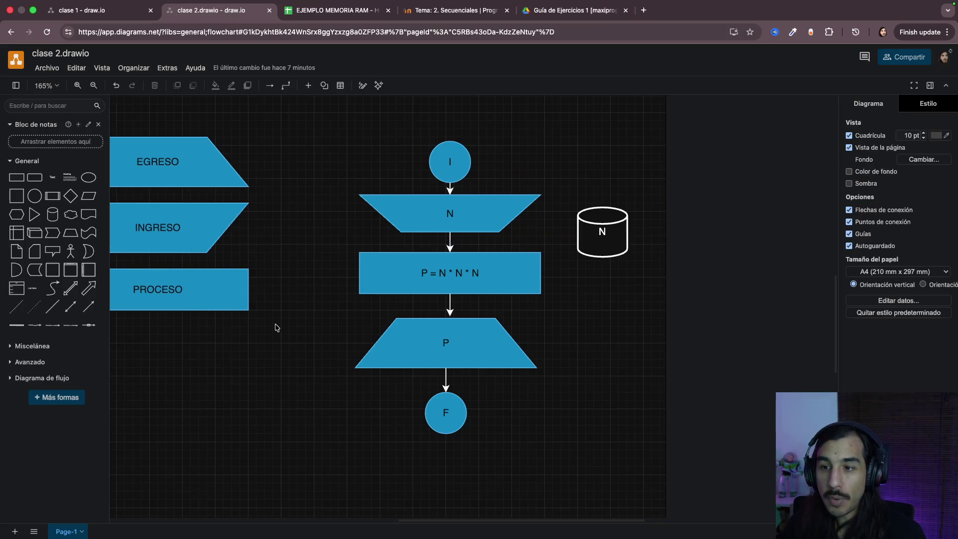
Step: Add a tall Text shape below PROCESO, left-align its label and start editing it
left_click(71, 179)
scroll(336, 387, "down", 3)
scroll(405, 300, "down", 1)
left_click_drag(470, 197, 470, 362)
mouse_move(464, 284)
left_mouse_down()
mouse_move(324, 341)
mouse_move(503, 324)
left_mouse_up()
left_click(854, 164)
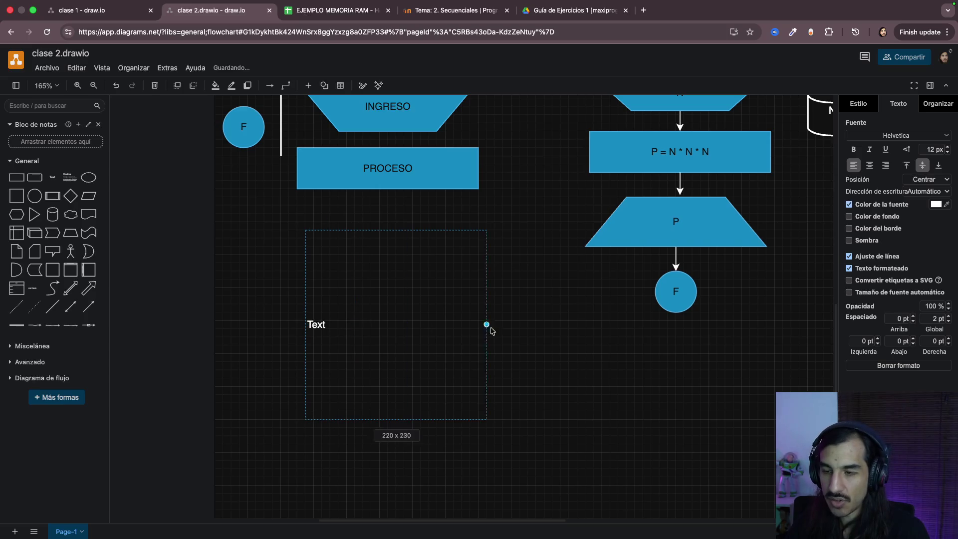
double_click(369, 323)
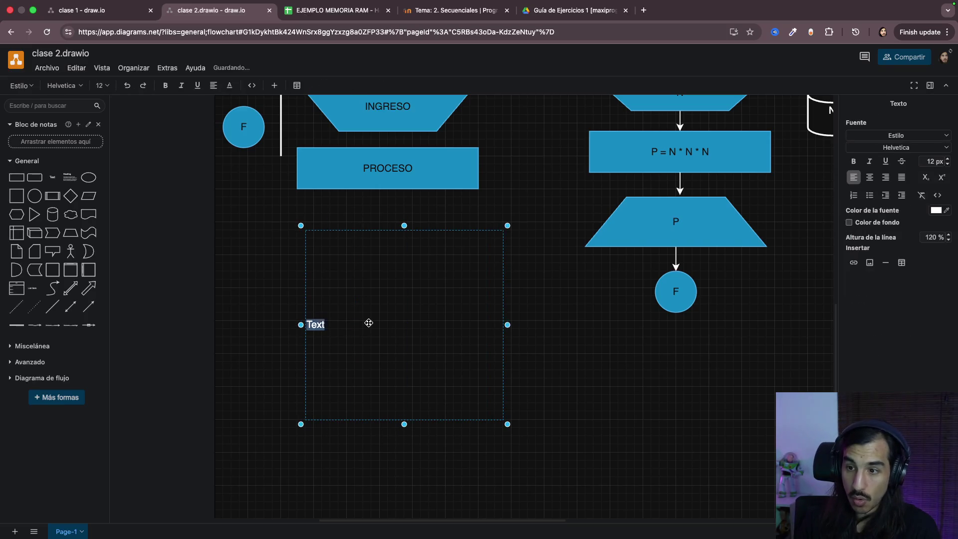
type("syELDO FIJO >> 15000")
Step: Enter SUELDO FIJO 15000, COMISIÓN 5%, a blank line and NECESITAMOS: on separate lines
key("Return")
type("COMISIÓN >> 5 %")
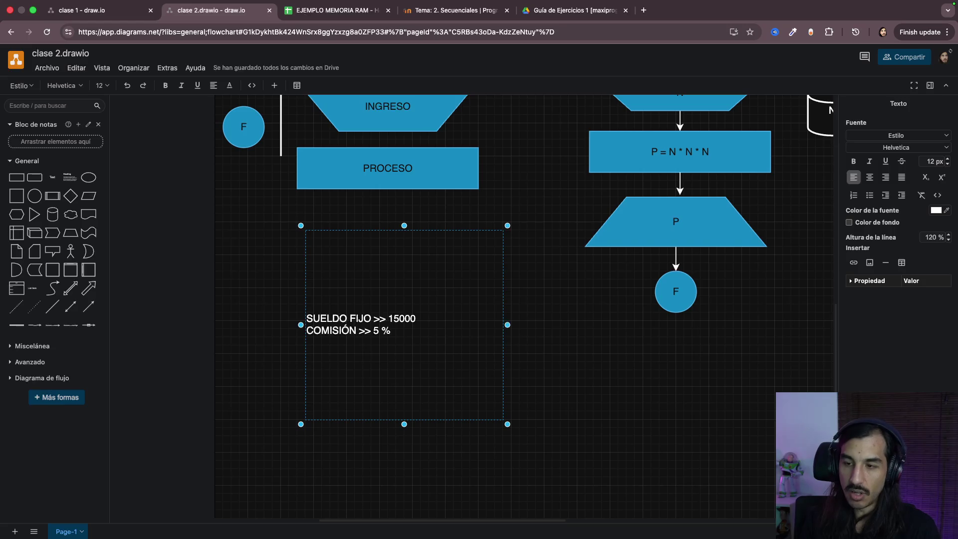
key("Return")
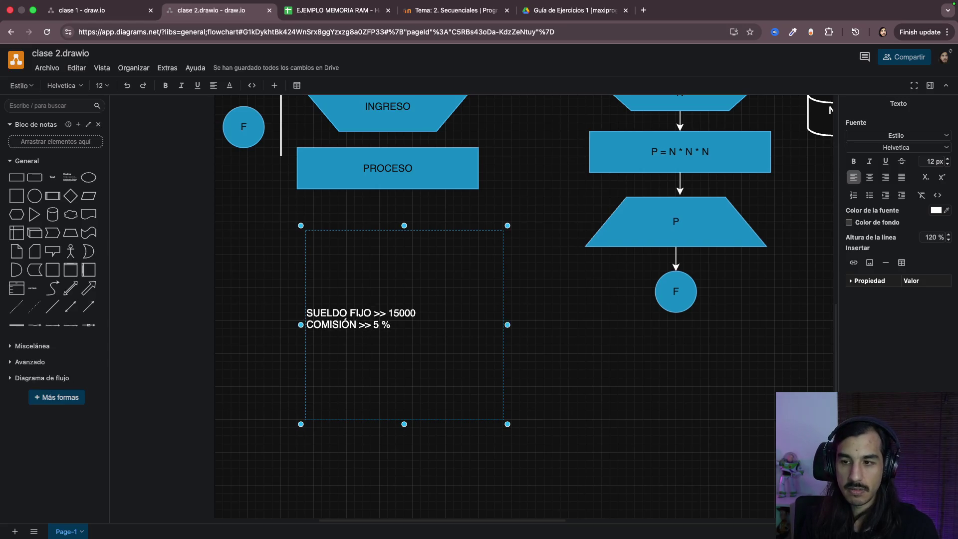
key("Return")
type("MNEC")
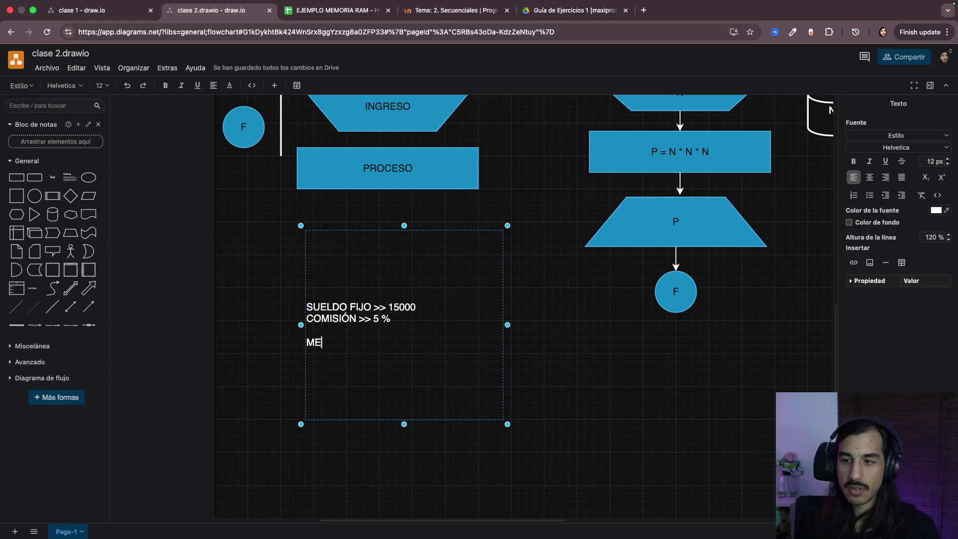
type("ECESITAMOS")
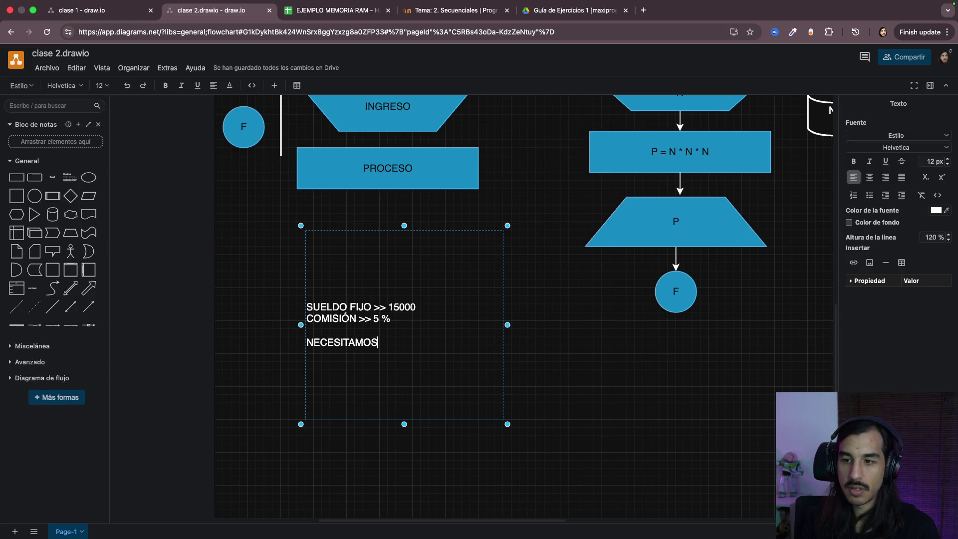
type(":")
key("Return")
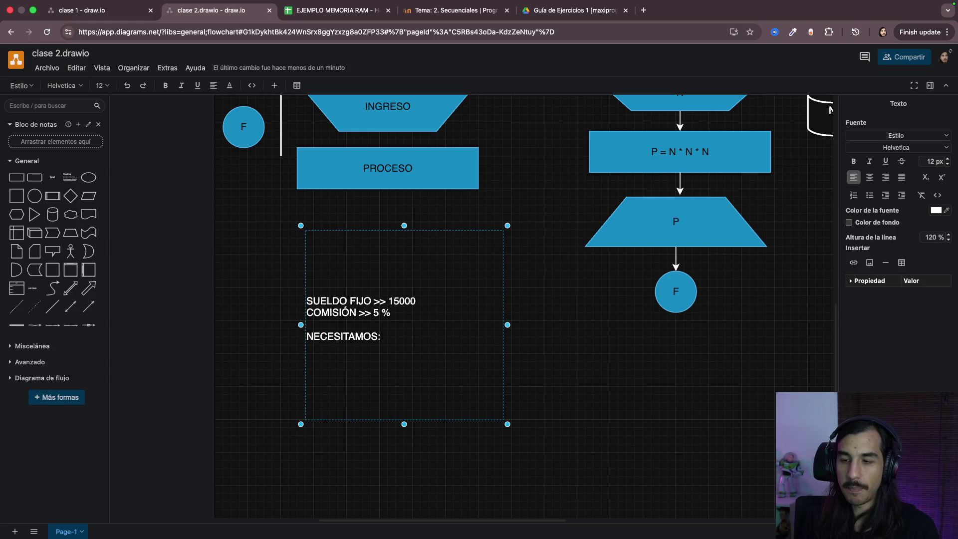
type("SUELDO A COBRAR")
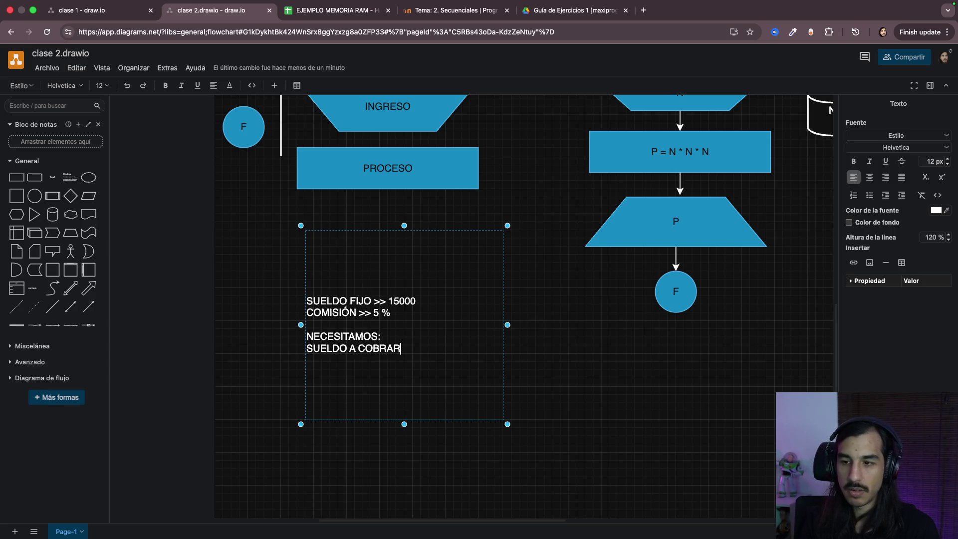
scroll(460, 412, "up", 1)
Step: Insert a new empty first line above SUELDO FIJO for the TENEMOS heading
left_click(401, 332)
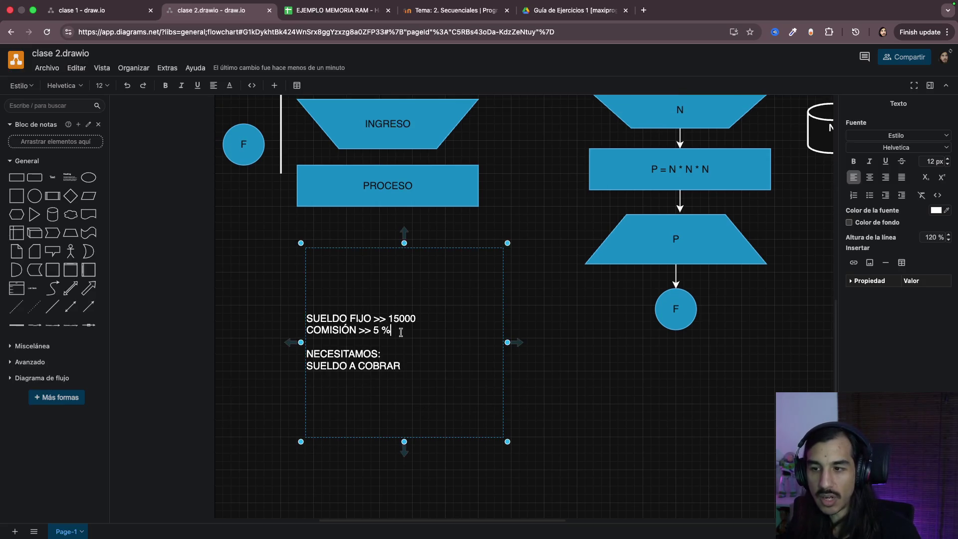
mouse_move(400, 332)
left_mouse_down()
mouse_move(293, 322)
mouse_move(401, 367)
left_mouse_up()
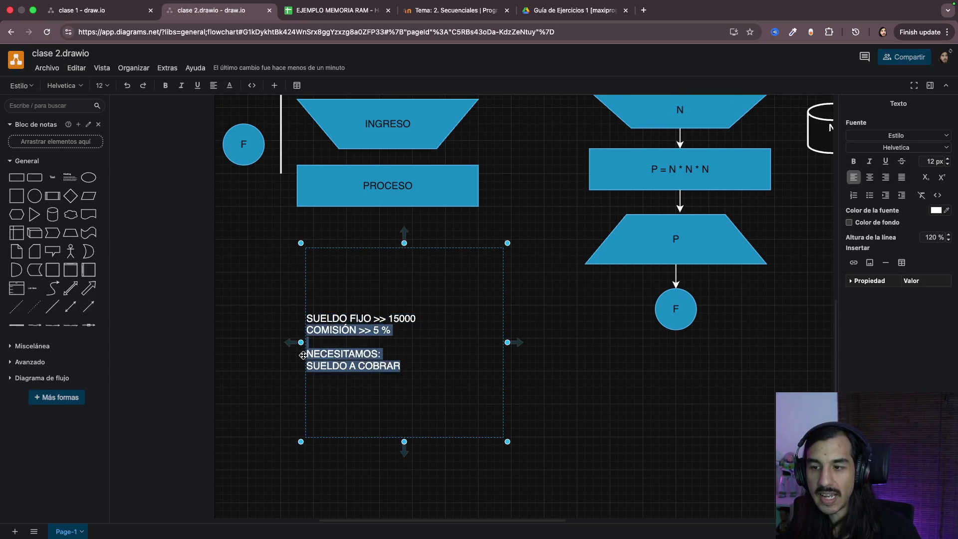
left_click(412, 333)
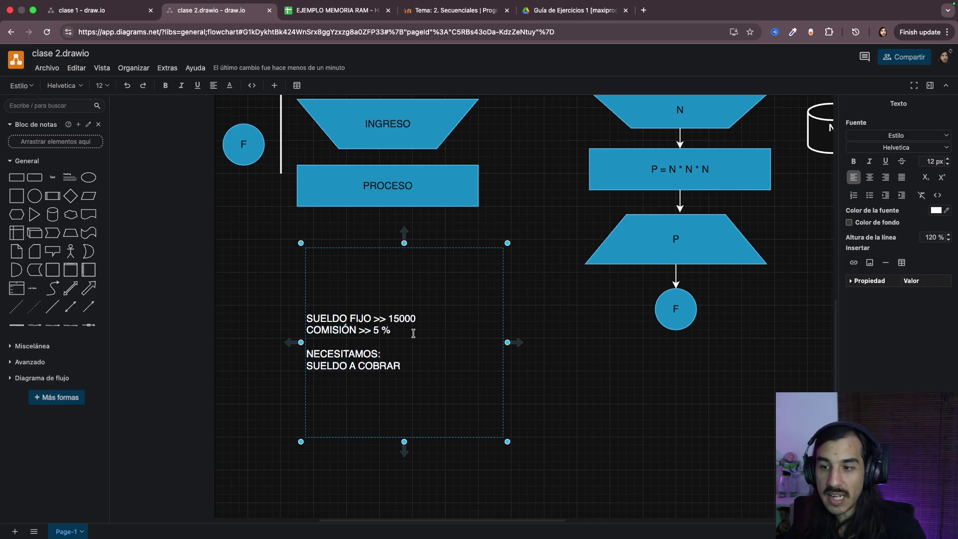
key("super+Up")
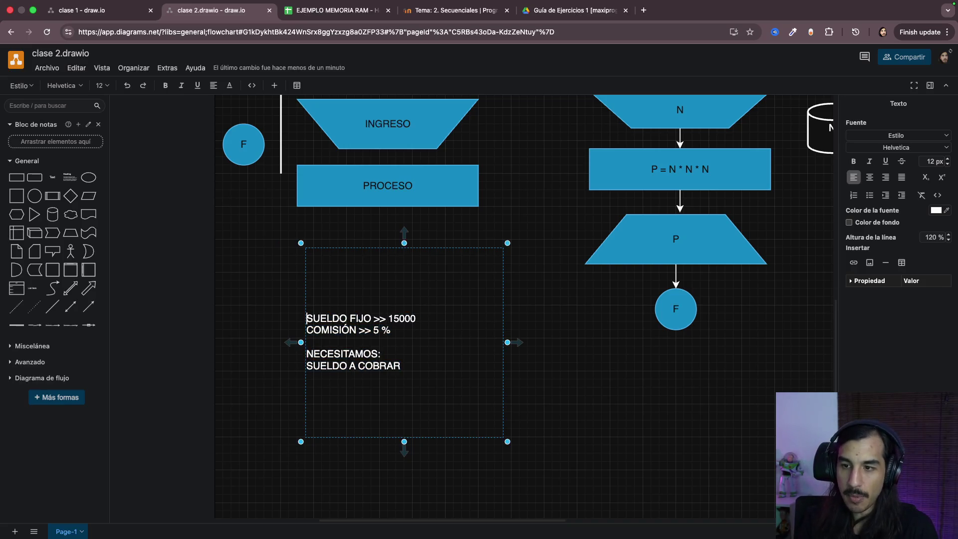
key("Return")
key("Up")
type("TENEMOS")
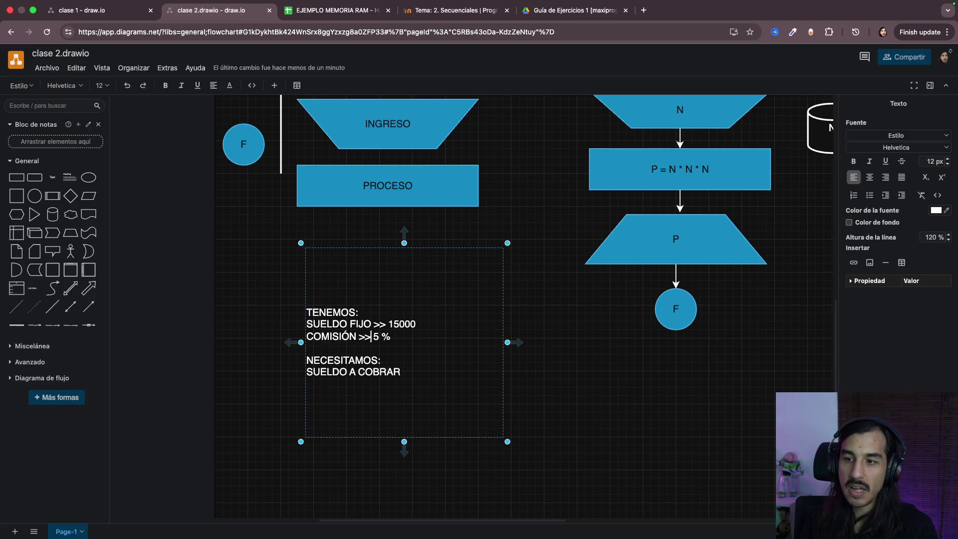
Step: Add TOTAL FACTURADO and SUELDO A COBRAR under NECESITAMOS, remove the stray slash, and widen the box
key("Return")
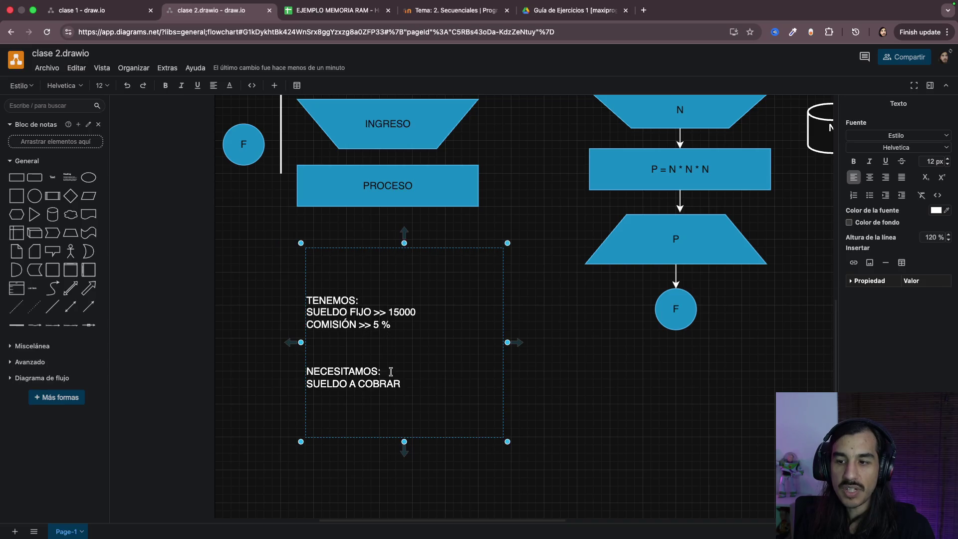
key("Return")
type("TOTAL FACTURADO /")
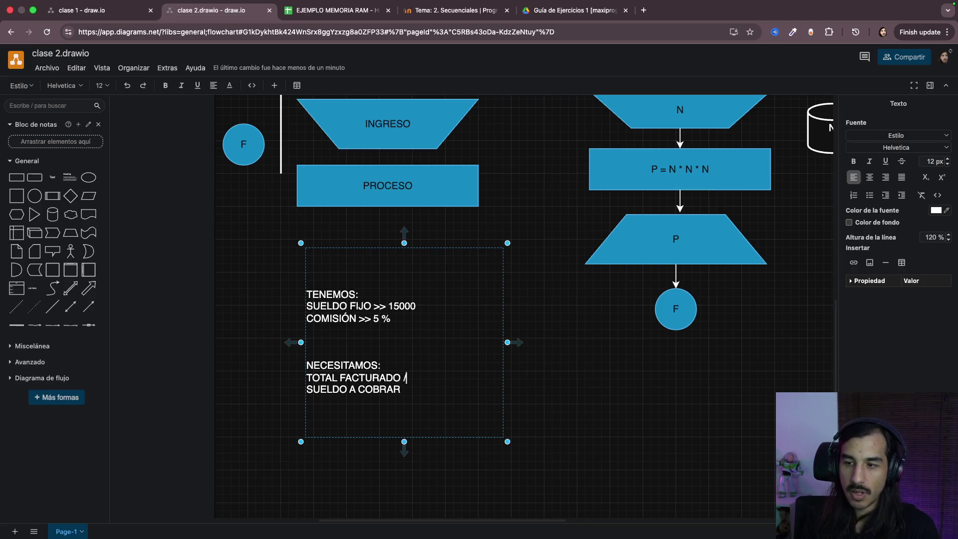
key("BackSpace")
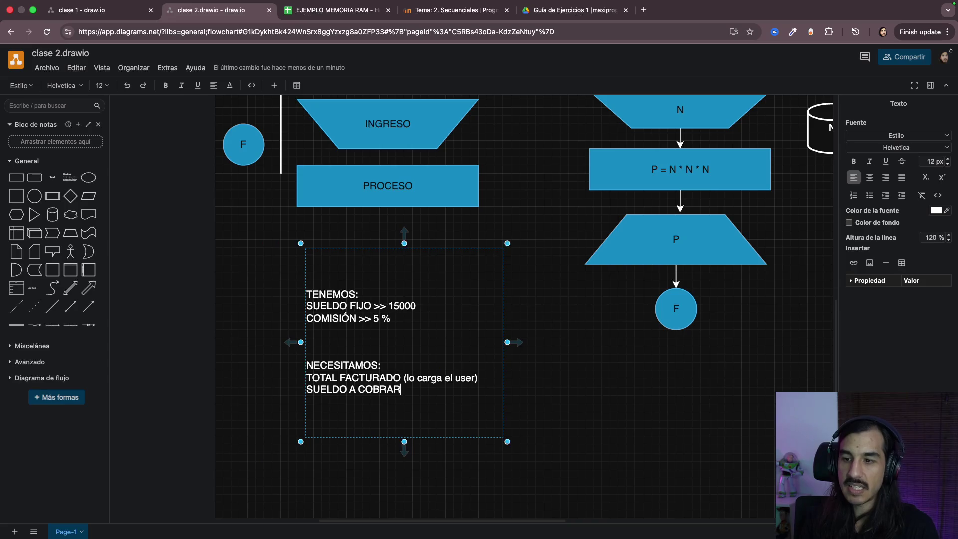
type(" (lo calcu")
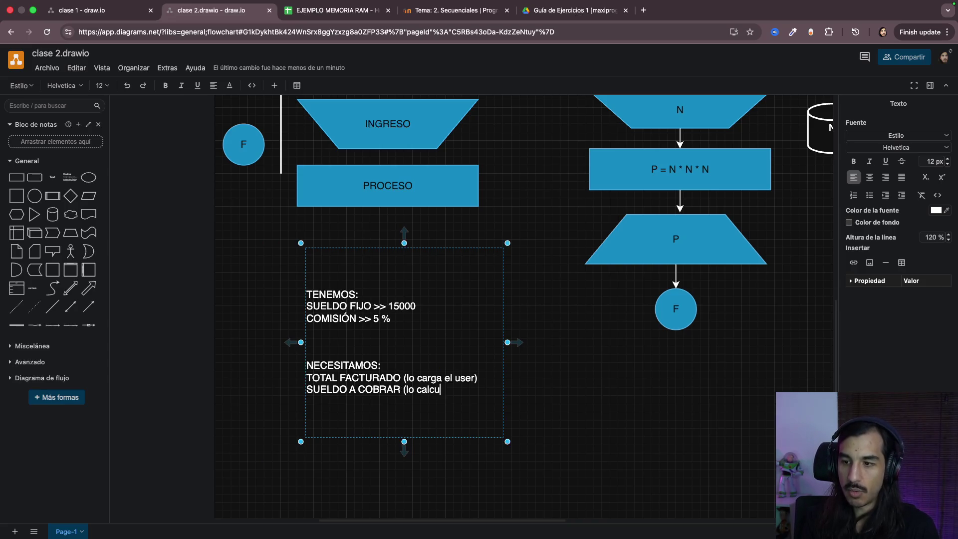
type("la el programa")
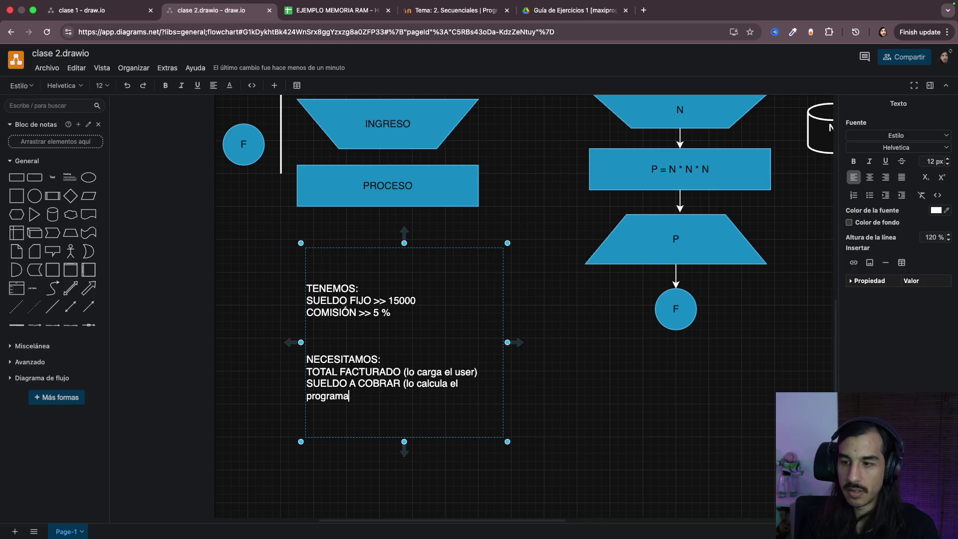
scroll(507, 371, "up", 1)
left_click_drag(507, 371, 565, 371)
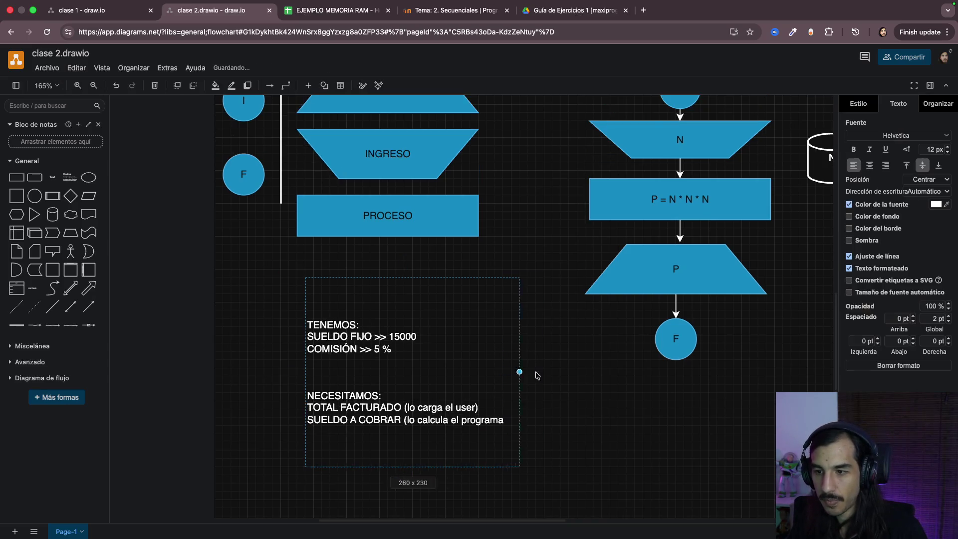
Step: Append a MOSTRAMOS section listing 'Sueldo a cobrar' at the end of the note
double_click(519, 425)
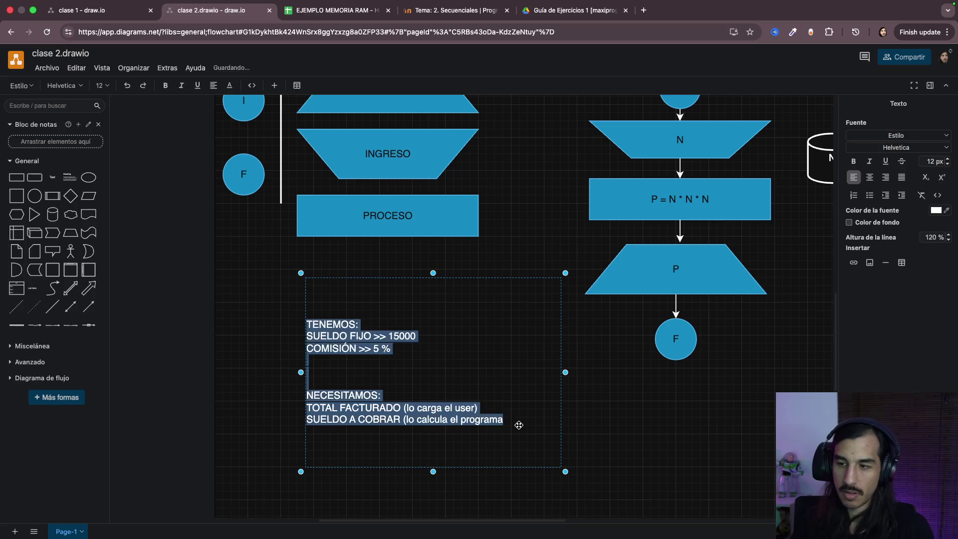
left_click(519, 425)
type(")")
key("Return")
type("MOSTRAMOS")
key("Return")
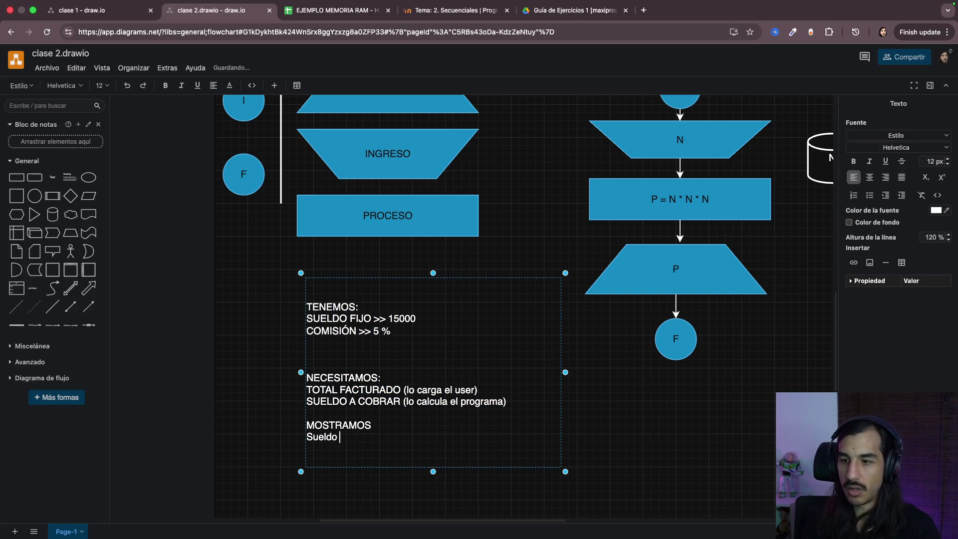
scroll(605, 456, "up", 1)
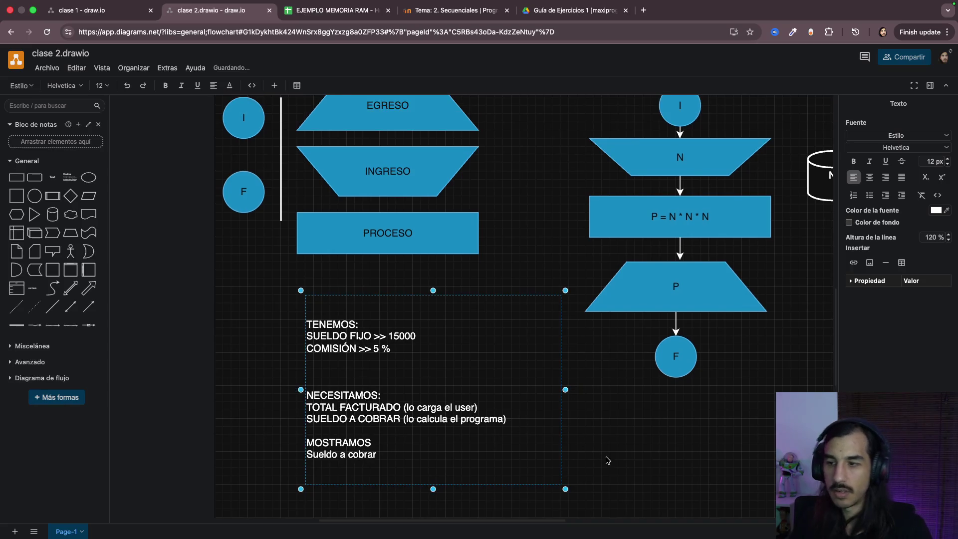
left_click(605, 453)
scroll(571, 400, "down", 3)
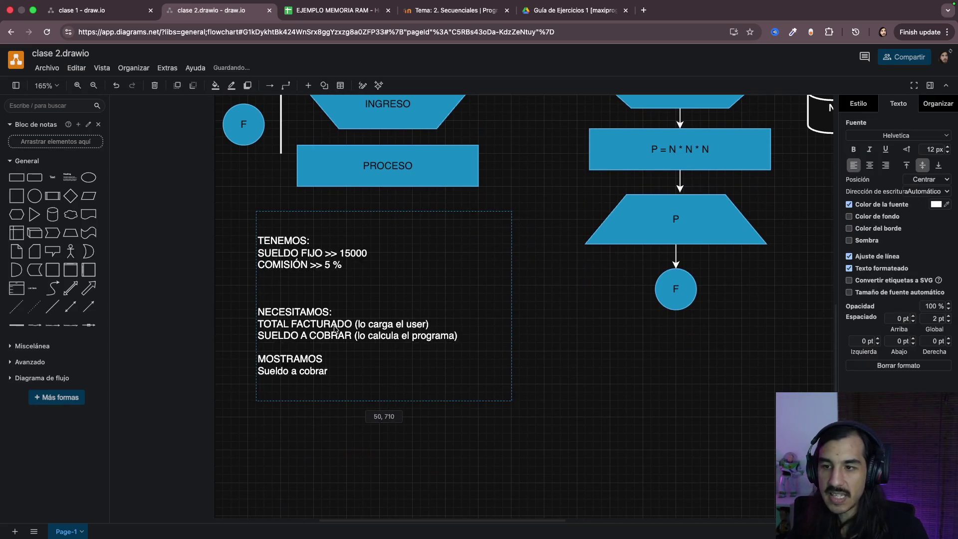
Step: Move the note box left toward the shapes and delete the extra empty line below COMISIÓN
left_click_drag(410, 312, 344, 303)
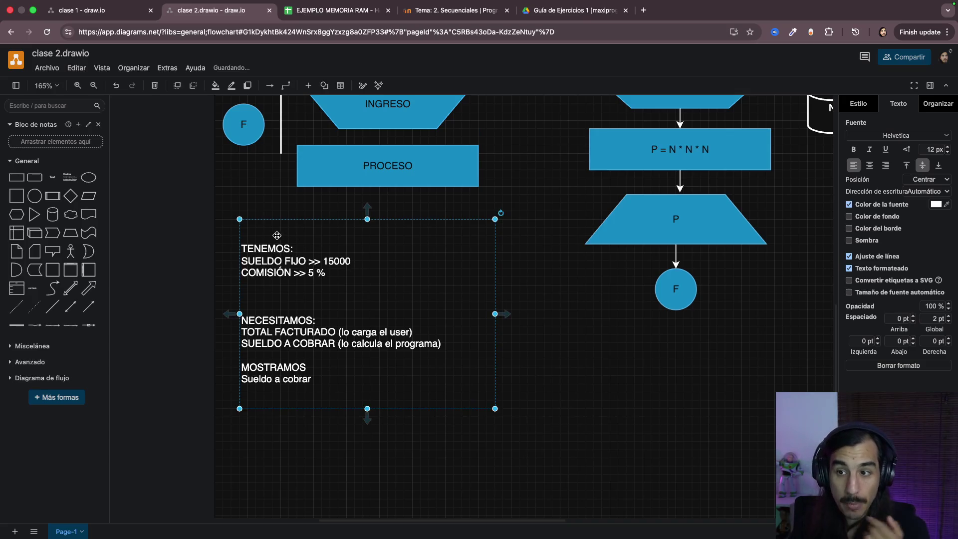
mouse_move(302, 307)
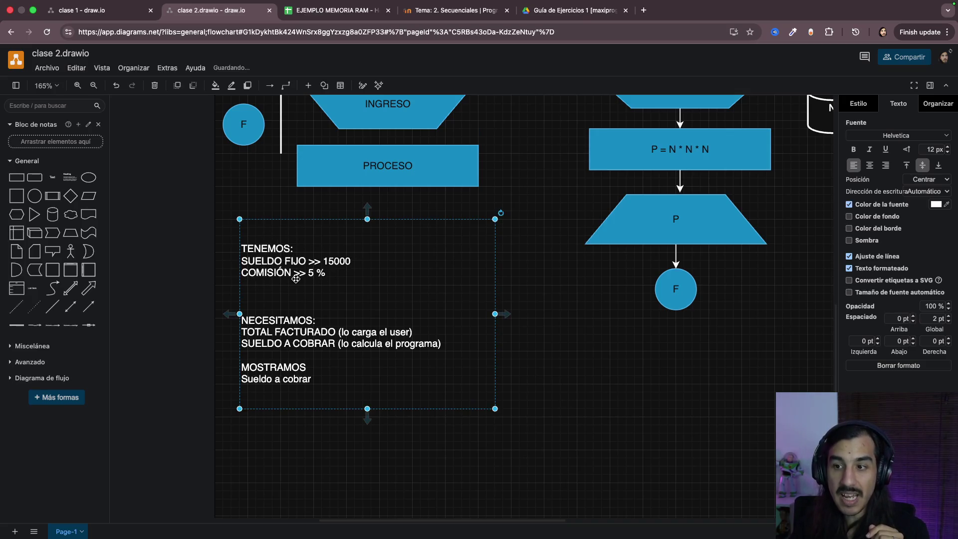
double_click(302, 307)
left_click(306, 294)
key("BackSpace")
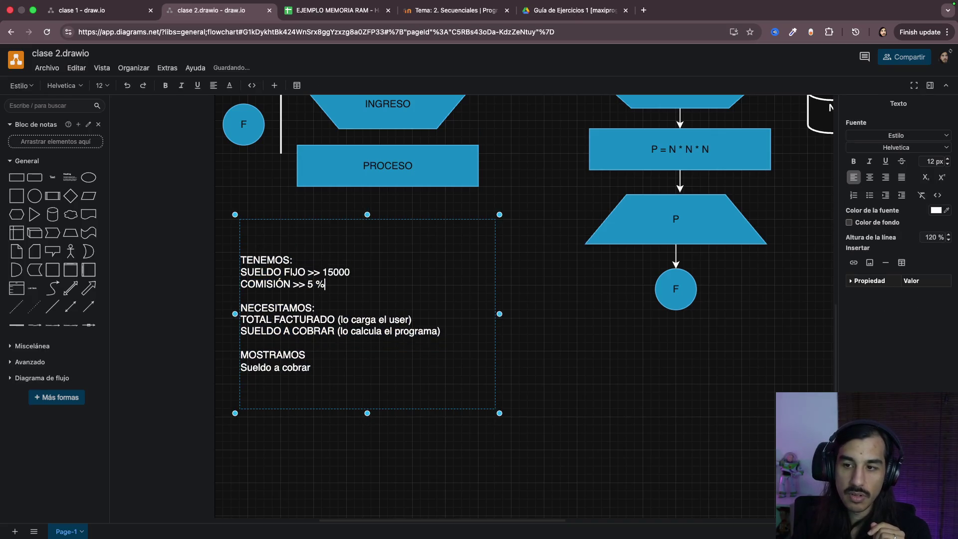
Step: Select the TOTAL FACTURADO and sueldo a cobrar lines while explaining, then finish and resize the note to about 270 x 230
left_click_drag(276, 320, 420, 309)
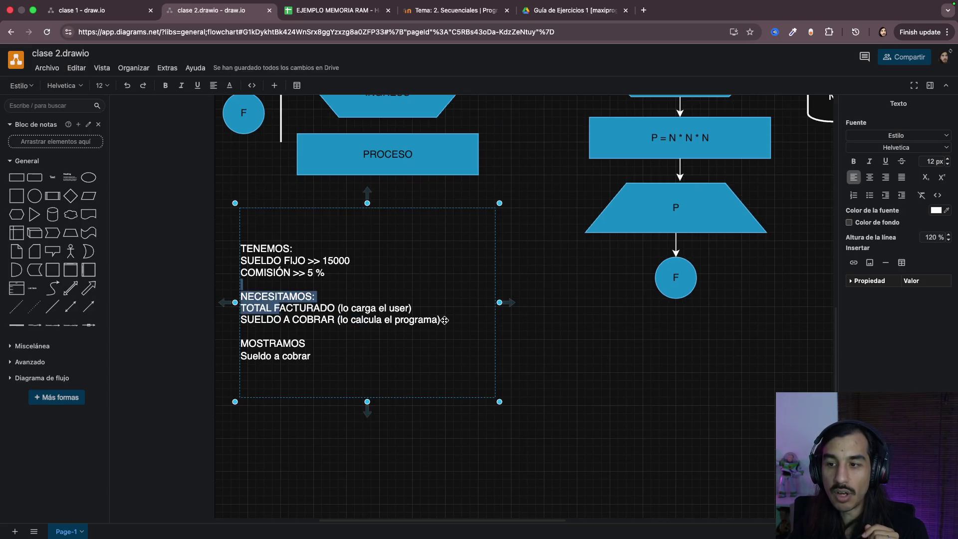
left_click_drag(260, 320, 436, 321)
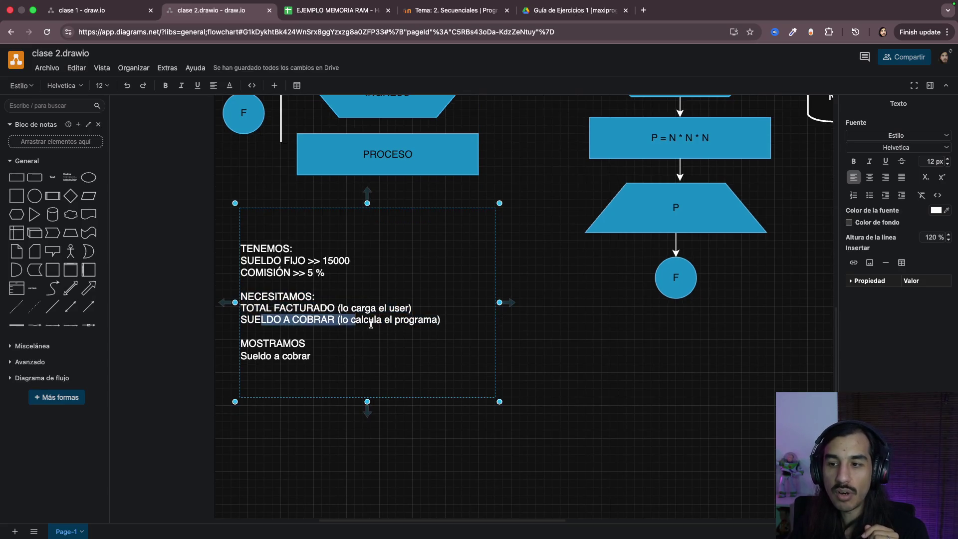
left_click_drag(272, 343, 314, 365)
left_click(381, 363)
left_click(571, 353)
left_click(454, 312)
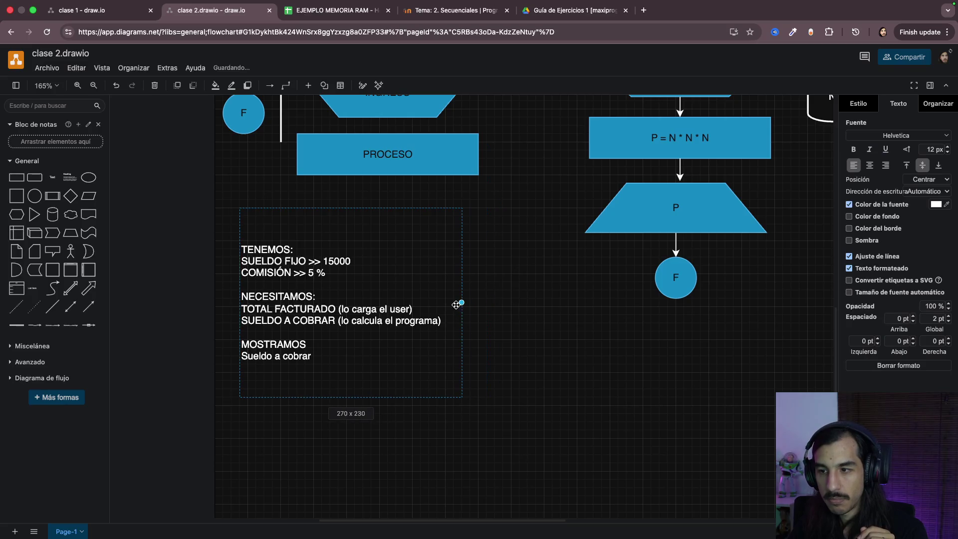
left_click(571, 328)
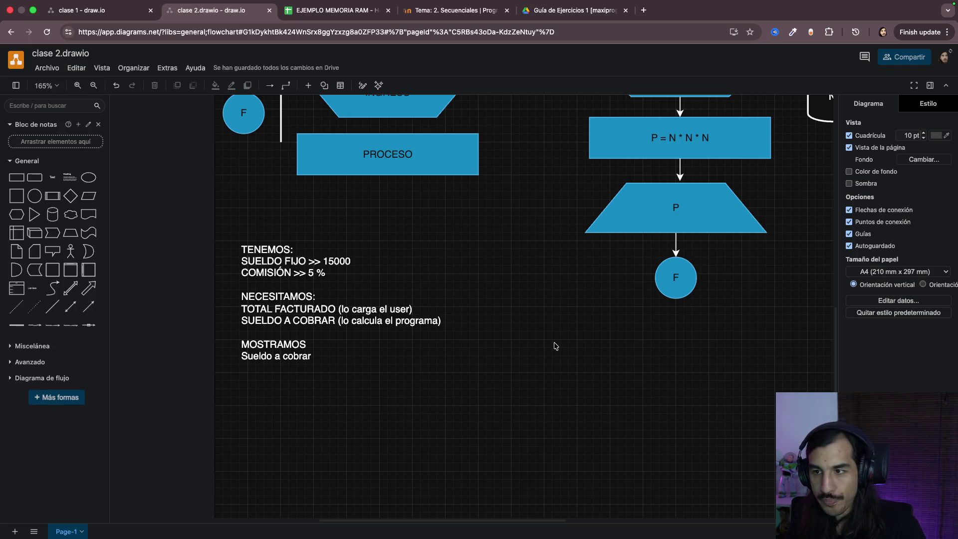
scroll(555, 345, "up", 5)
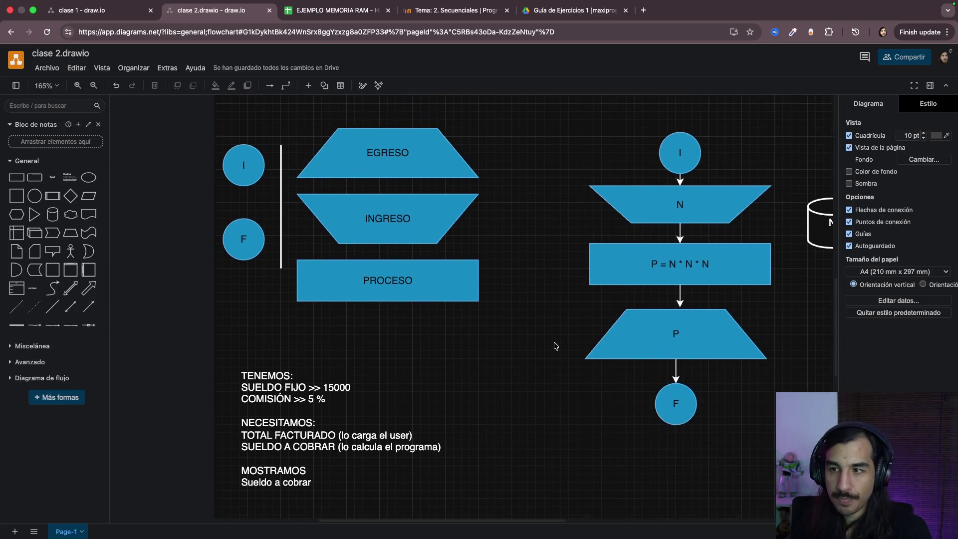
Step: Copy the start circle I and place the copy beside the note
left_click(237, 205)
key("ctrl+c")
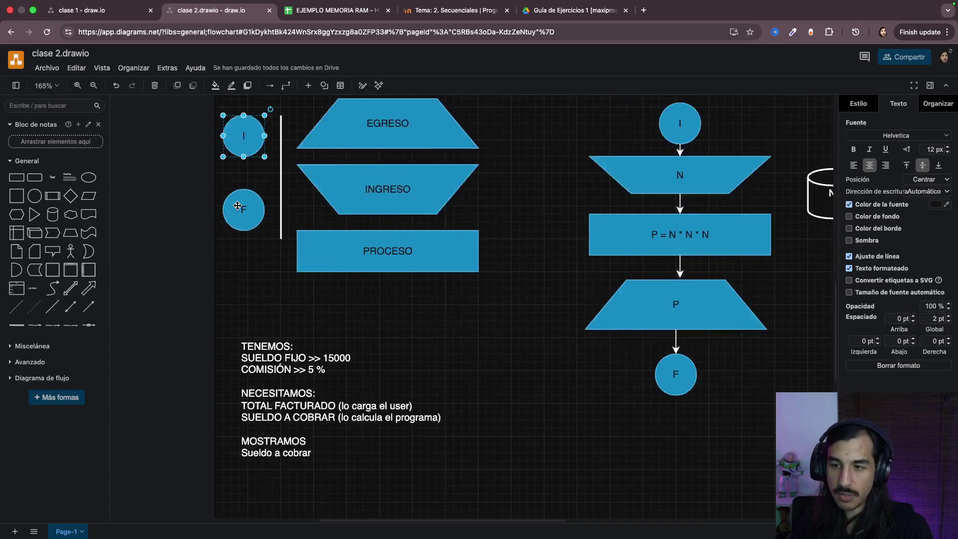
scroll(591, 243, "down", 5)
key("ctrl+v")
left_click_drag(588, 241, 516, 166)
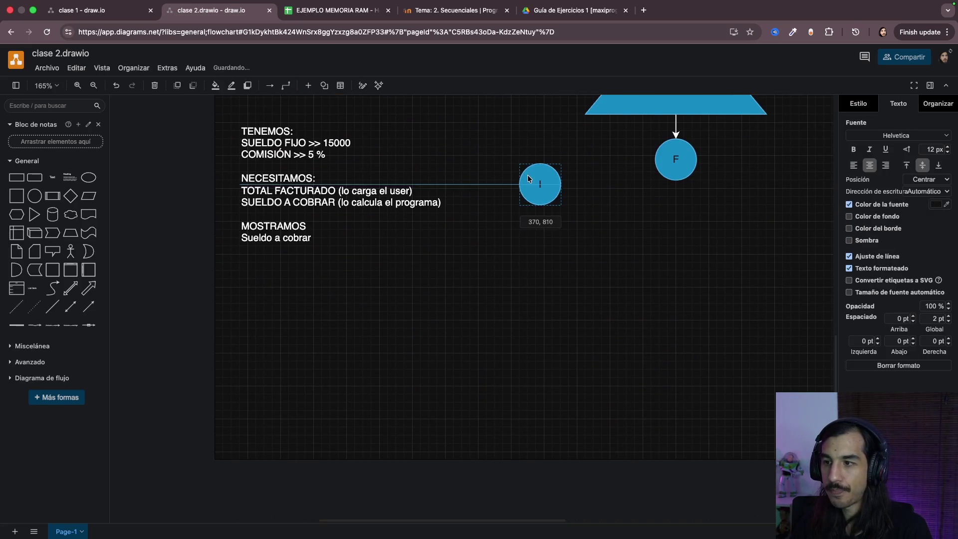
scroll(456, 249, "up", 6)
scroll(455, 249, "up", 2)
Step: Duplicate the INGRESO input shape below the new I circle, connect them with an arrow and relabel it TF
left_click(425, 225)
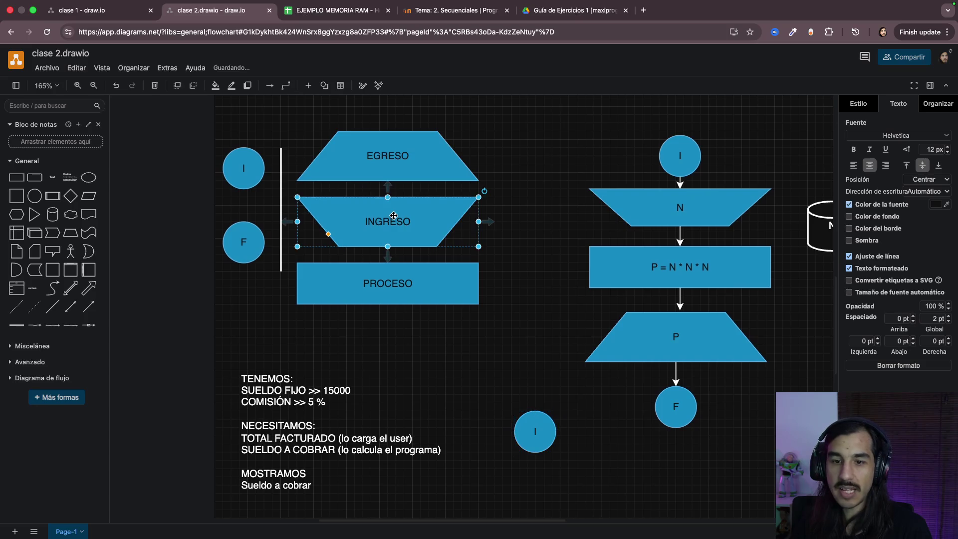
scroll(393, 215, "down", 2)
scroll(393, 215, "down", 3)
key("ctrl+v")
mouse_move(609, 343)
left_mouse_down()
mouse_move(529, 266)
mouse_move(538, 279)
left_mouse_up()
left_click(544, 219)
left_click(539, 283)
double_click(534, 280)
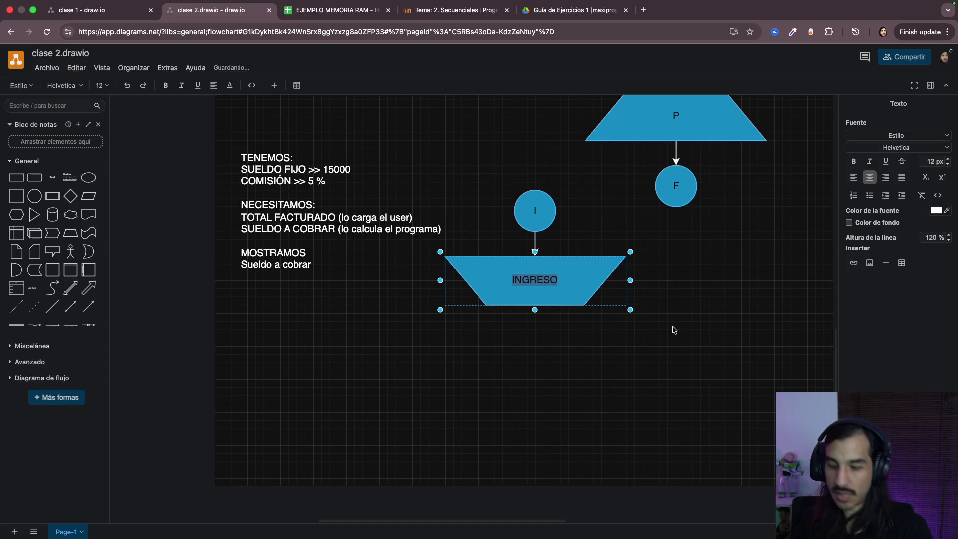
type("TF")
left_click(631, 406)
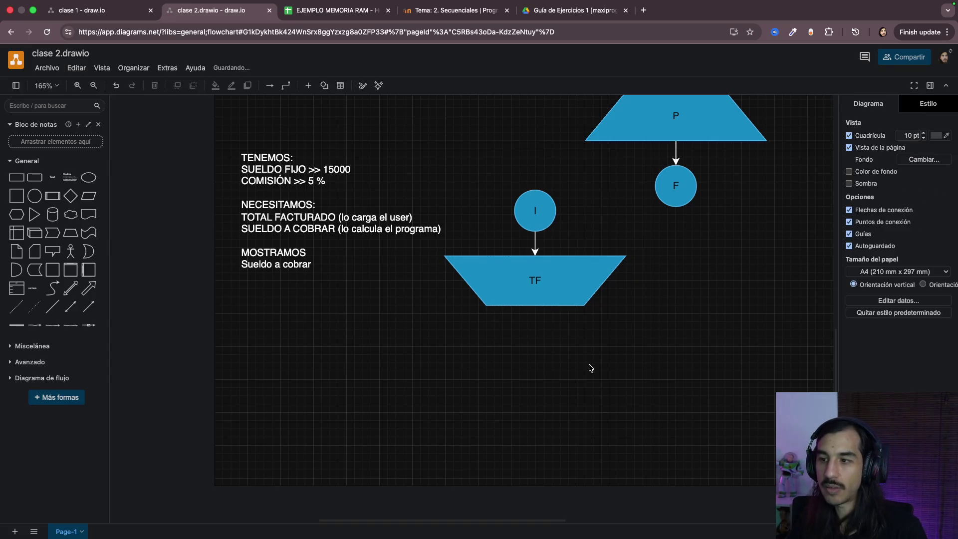
scroll(591, 370, "up", 3)
scroll(592, 371, "down", 5)
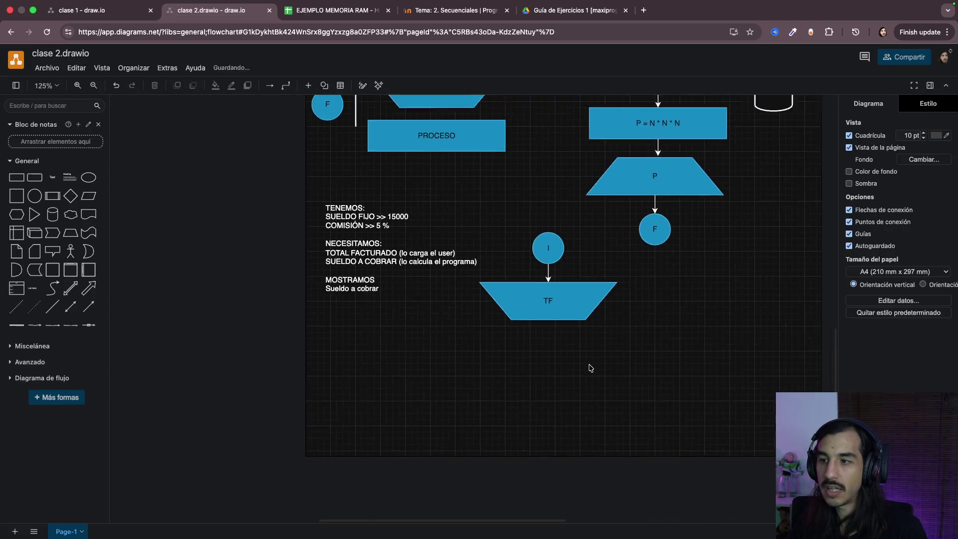
Step: Ctrl-drag a copy of the N cylinder beside the TF input shape and relabel it TF
left_click(763, 108)
mouse_move(752, 98)
left_mouse_down()
mouse_move(776, 126)
mouse_move(650, 308)
left_mouse_up()
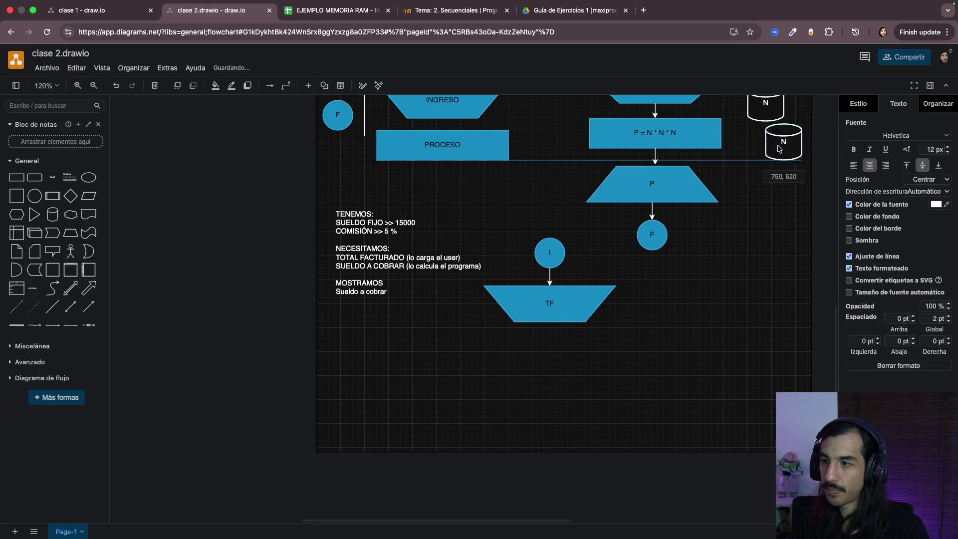
double_click(651, 305)
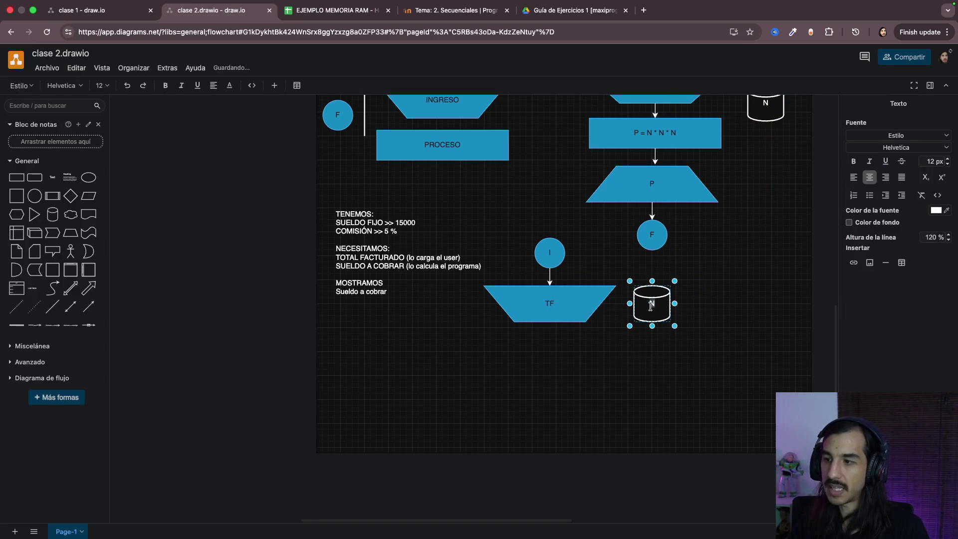
type("TF")
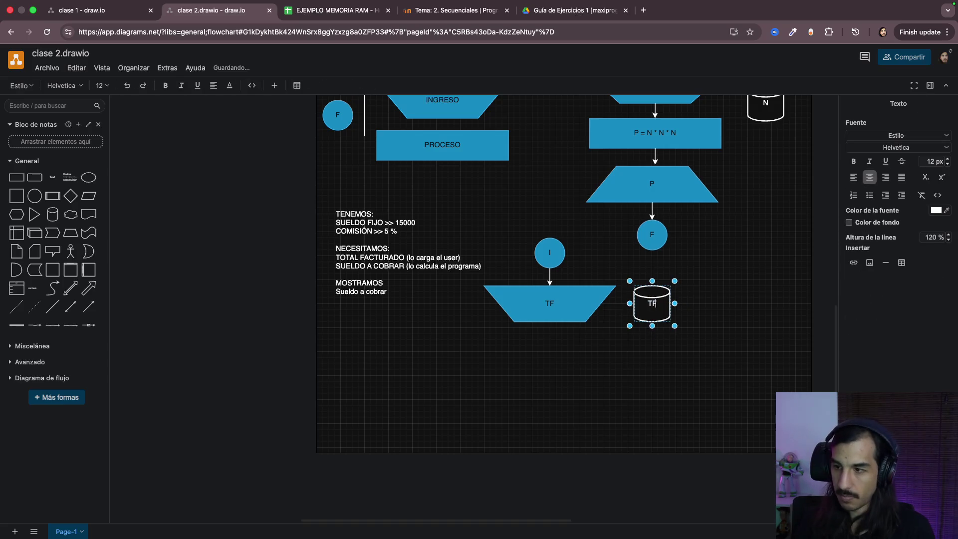
left_click(578, 371)
scroll(579, 371, "up", 2)
scroll(676, 287, "down", 2)
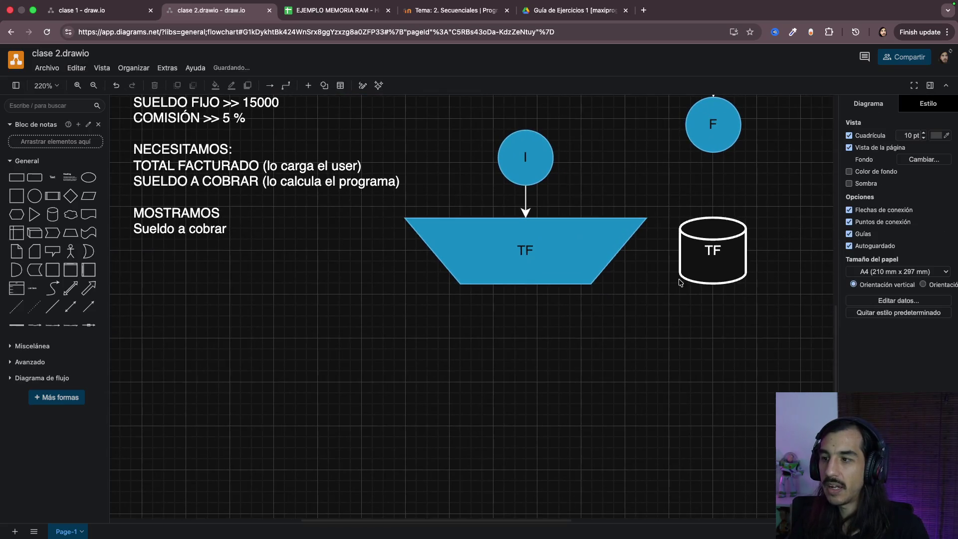
scroll(456, 349, "up", 2)
scroll(456, 351, "up", 1)
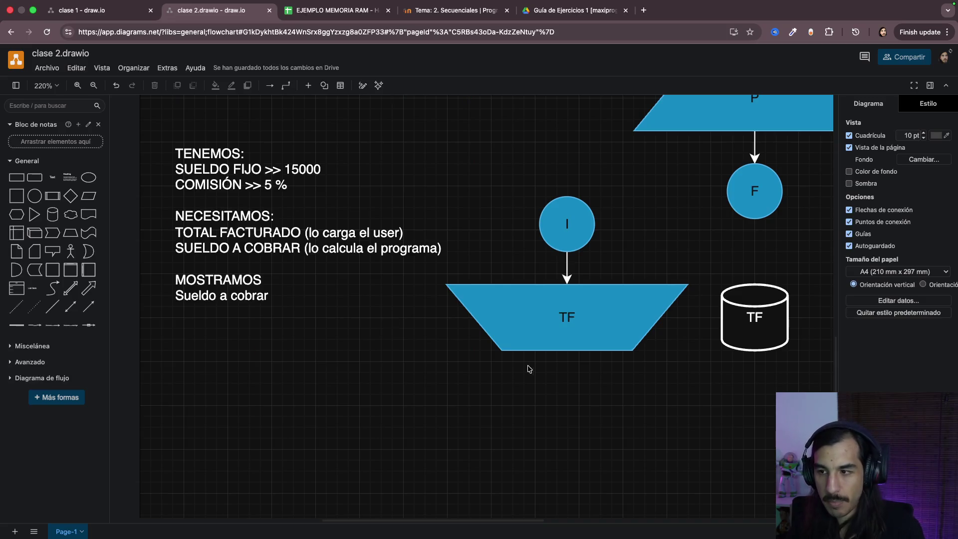
left_click(559, 343)
Step: Flatten the TF input shape to 220 x 50 and nudge the TF cylinder up and left into line
left_click_drag(566, 351, 567, 328)
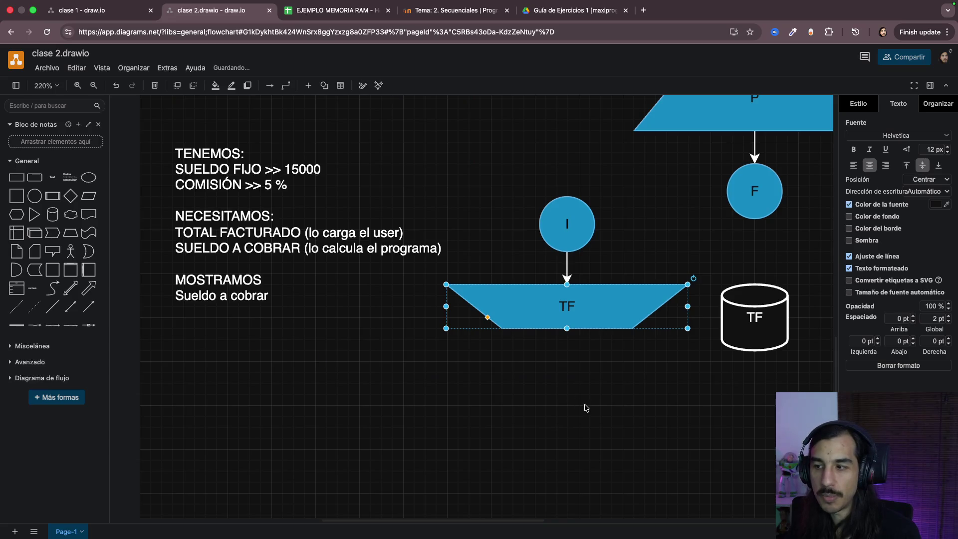
left_click(649, 405)
mouse_move(567, 306)
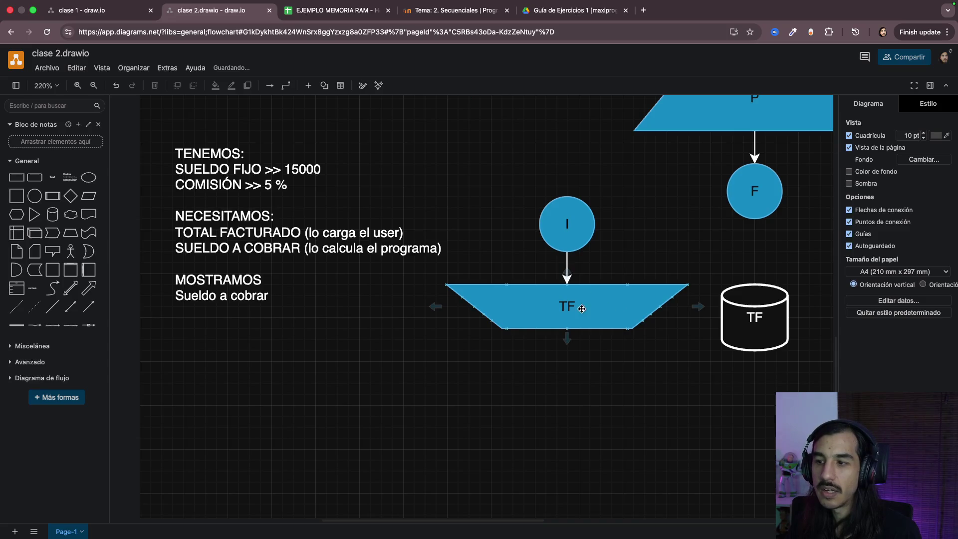
left_click_drag(754, 322, 749, 311)
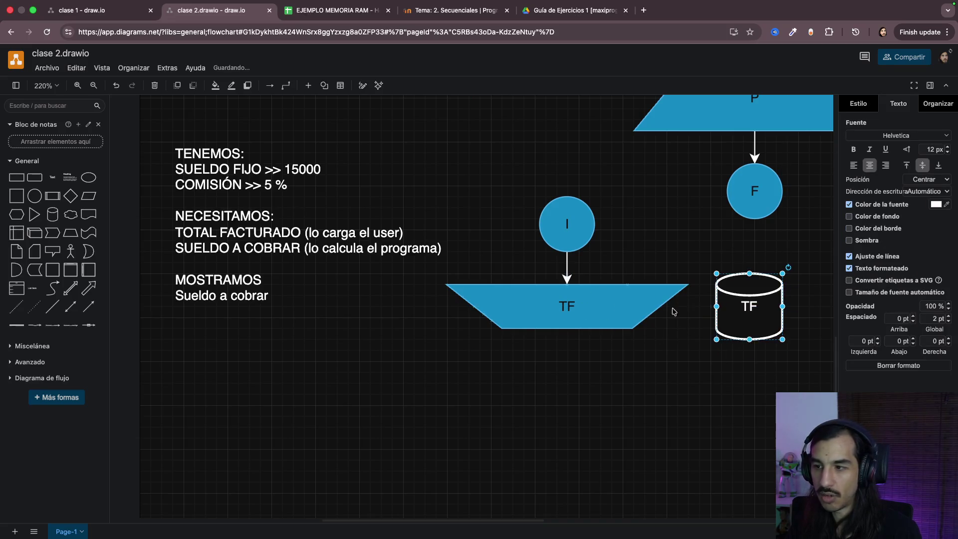
left_click(631, 398)
scroll(625, 399, "down", 2)
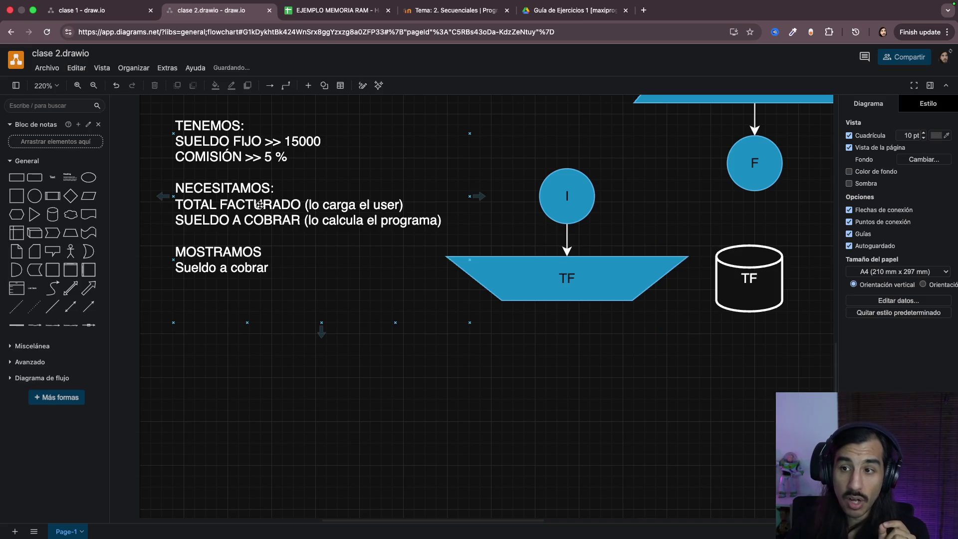
left_click(557, 284)
scroll(359, 299, "up", 4)
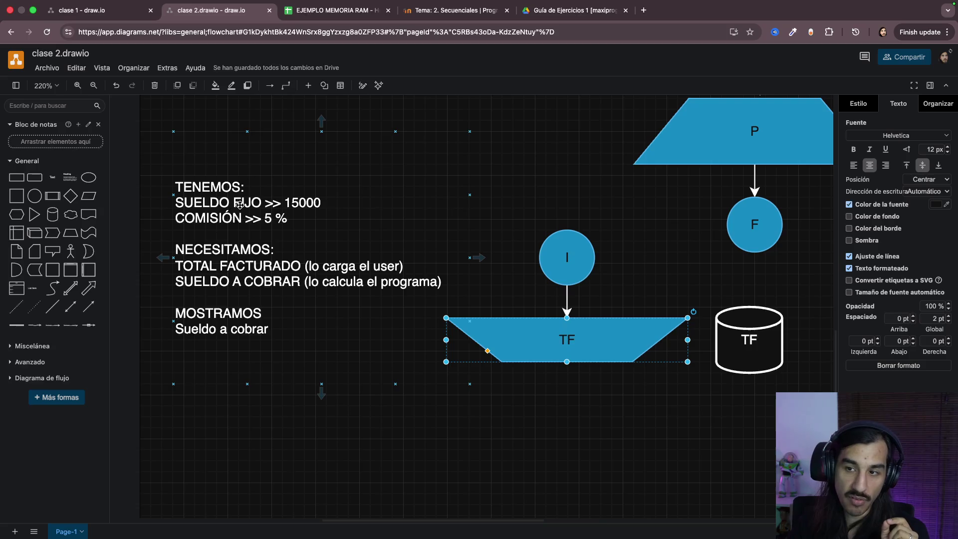
scroll(398, 259, "down", 2)
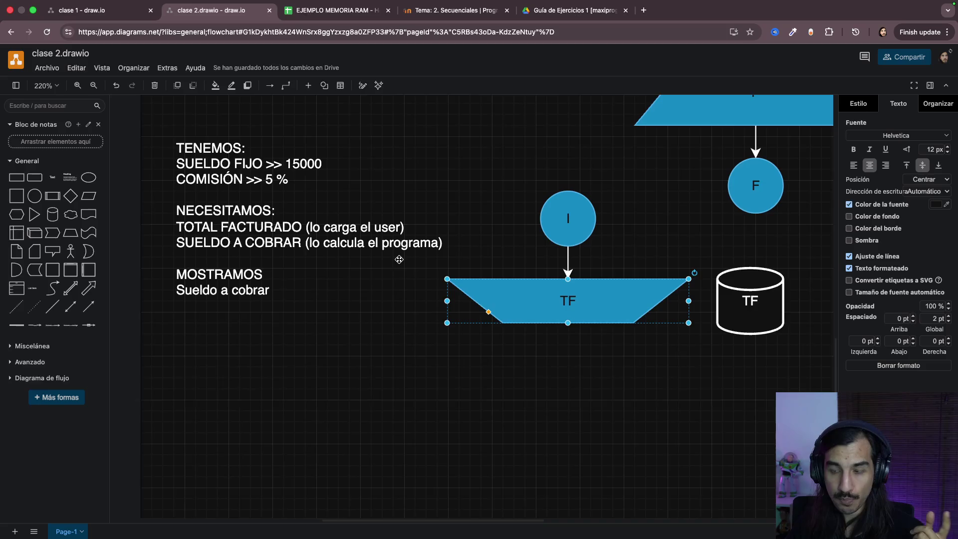
scroll(399, 260, "down", 1)
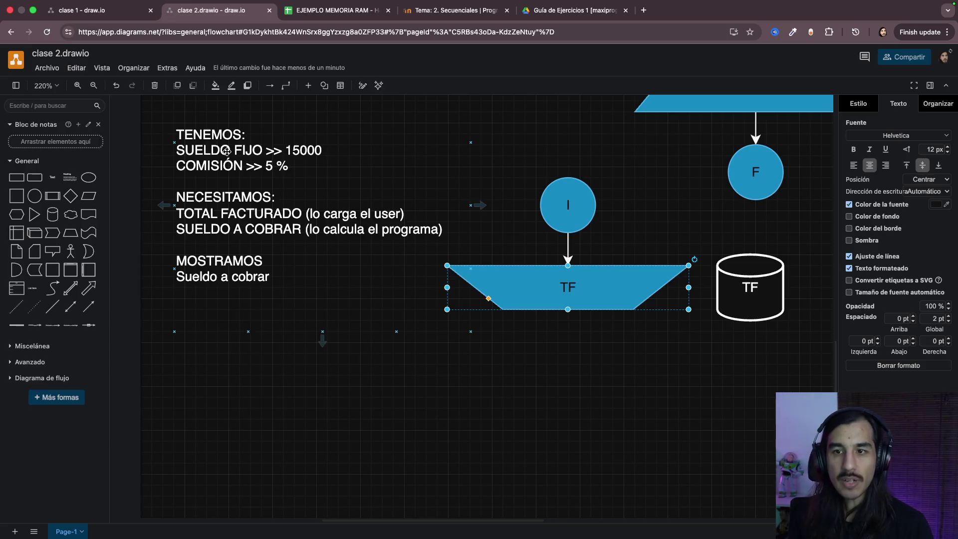
left_click(52, 176)
Step: Place the text block below the note, left-align it and start lines under the CALCULAR COMISIÓN heading
mouse_move(475, 305)
left_mouse_down()
mouse_move(246, 371)
mouse_move(450, 517)
left_mouse_up()
double_click(251, 363)
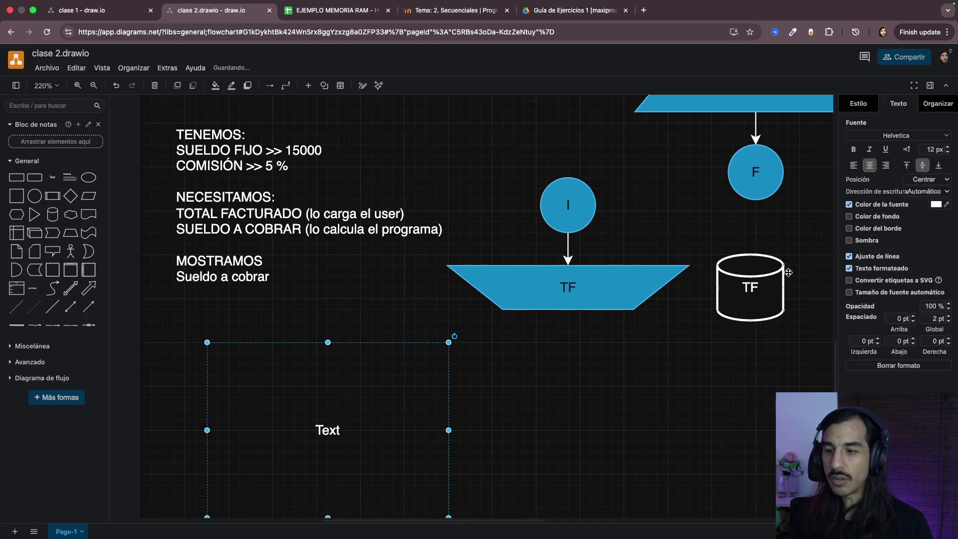
left_click(853, 165)
scroll(522, 376, "down", 2)
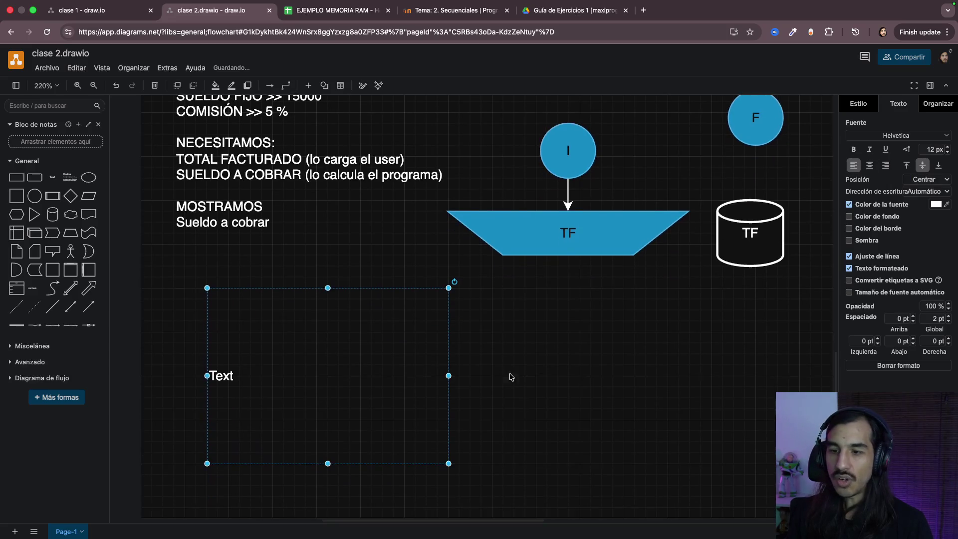
double_click(377, 390)
type("CALCULAR COMISIÓN")
key("BackSpace")
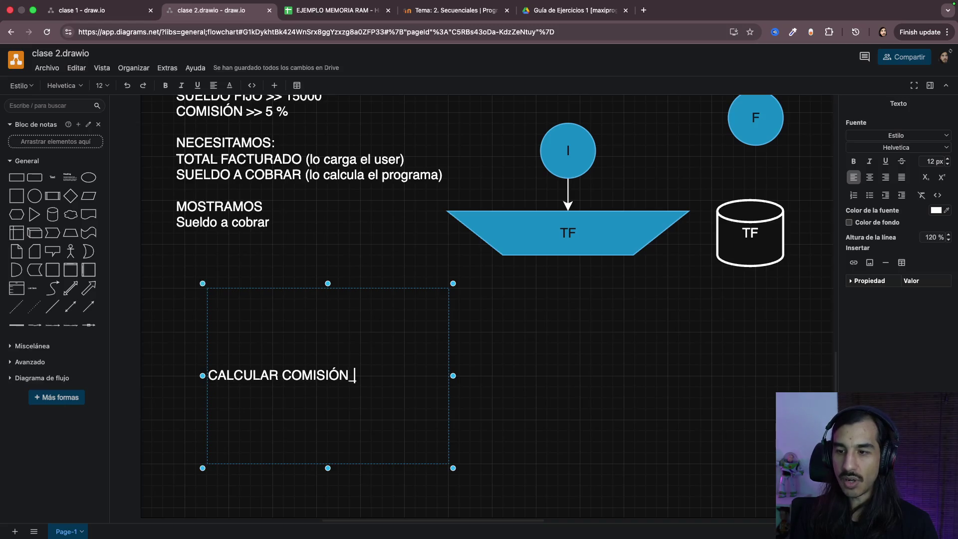
key("Return")
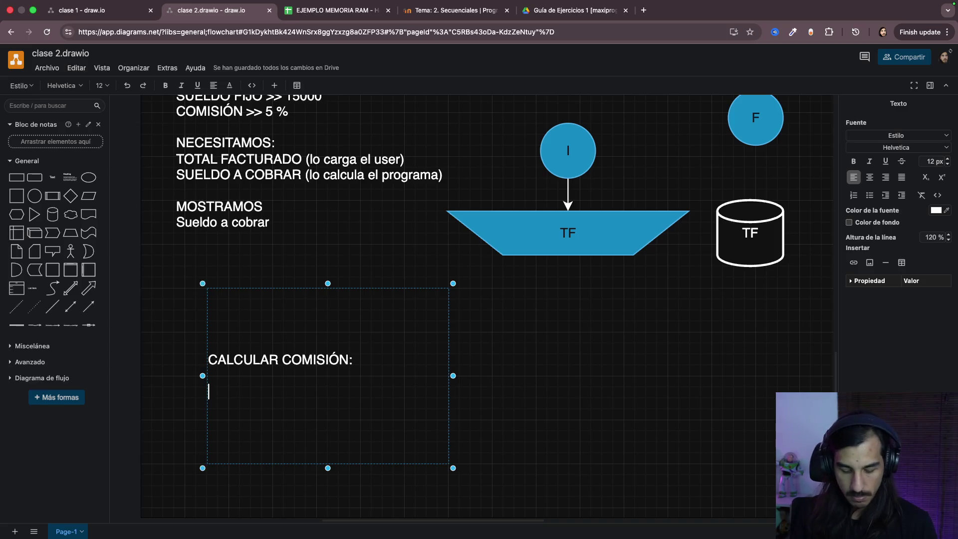
type("20000")
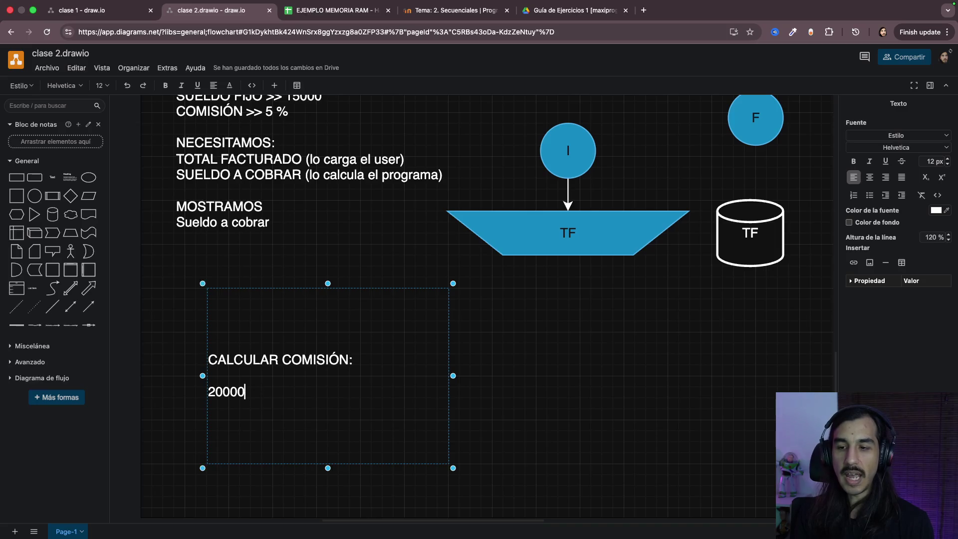
type("Total Facturado:")
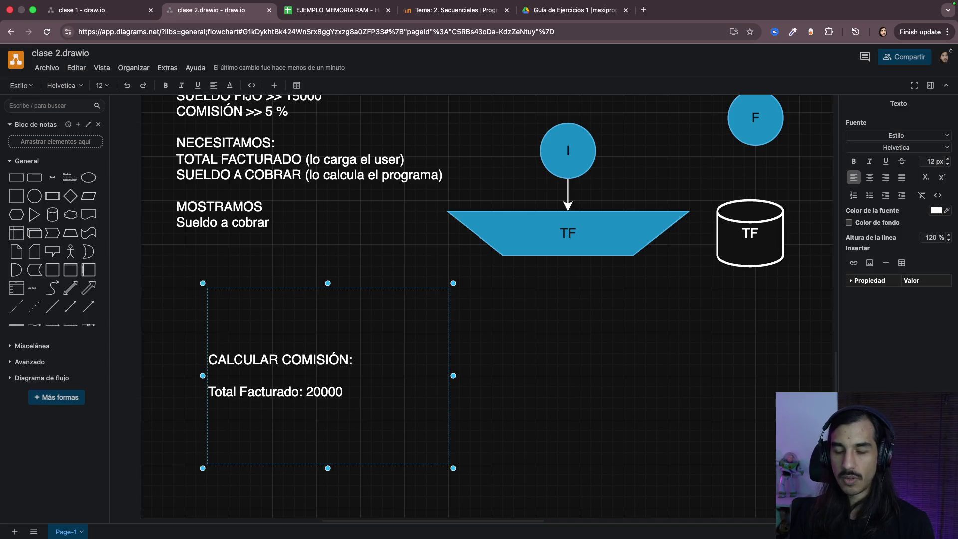
Step: Add the lines Comisión: 5 % and Sueldo Fijo: 15000, then move the note up and left
key("End")
key("Return")
type("Comisión: ")
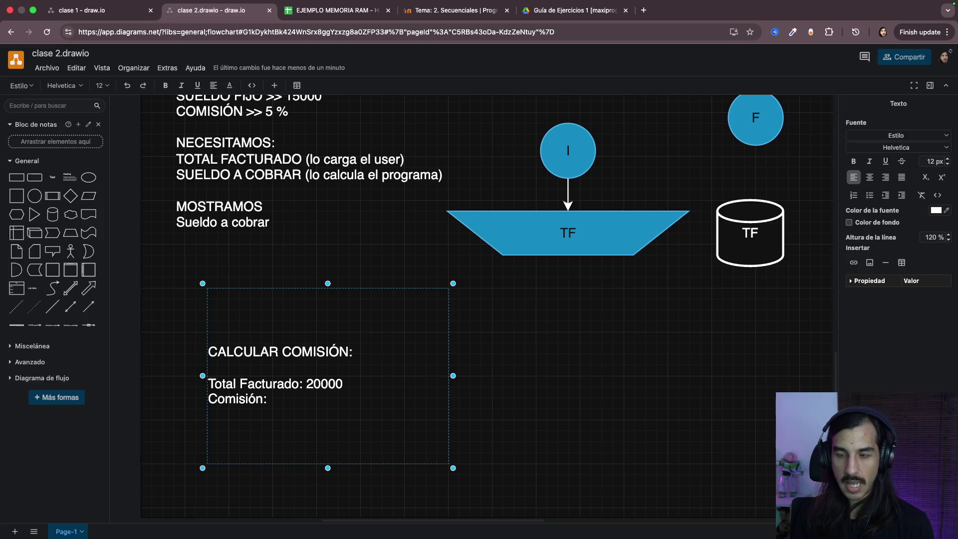
type("5")
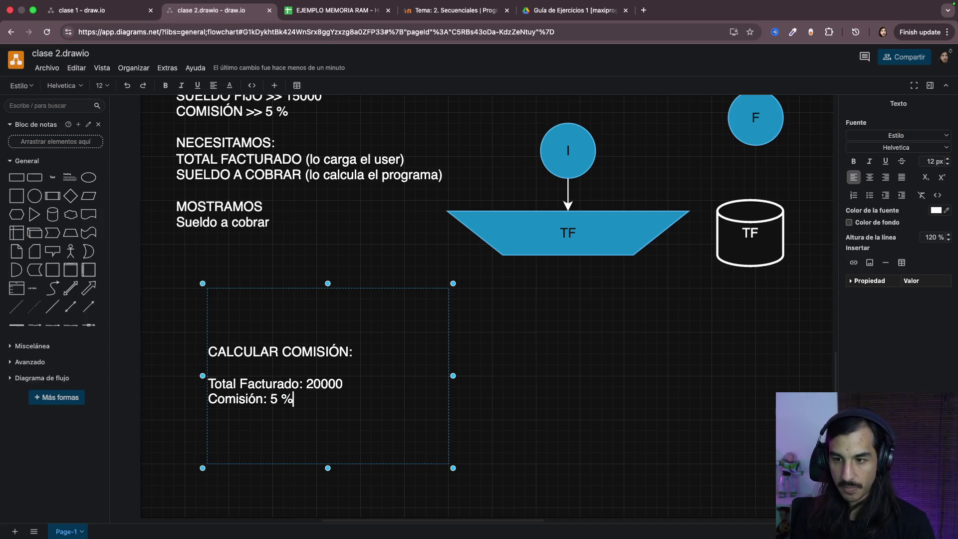
key("Return")
type("Sueldo Fi")
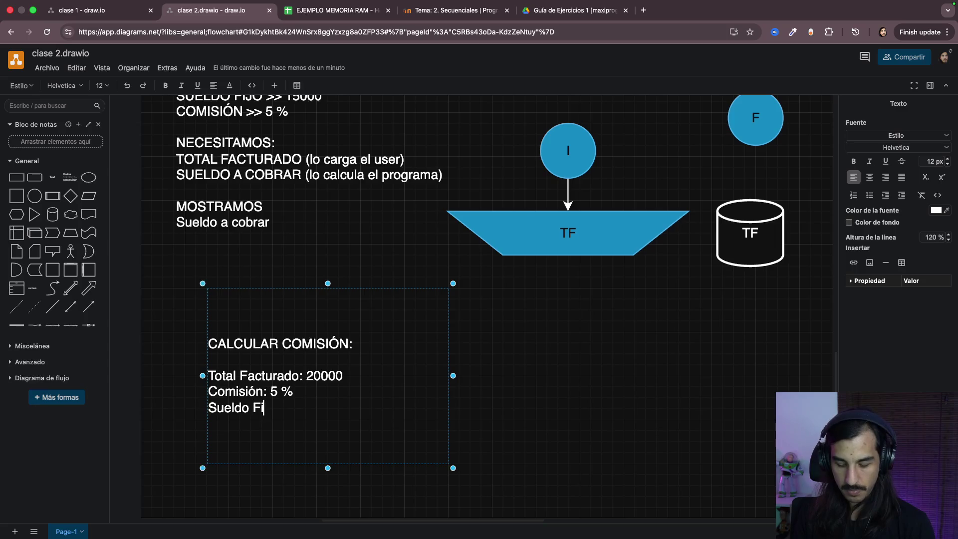
type("15000")
key("Return")
key("Return")
key("Return")
scroll(549, 391, "up", 1)
left_click(550, 392)
left_click_drag(337, 382, 317, 349)
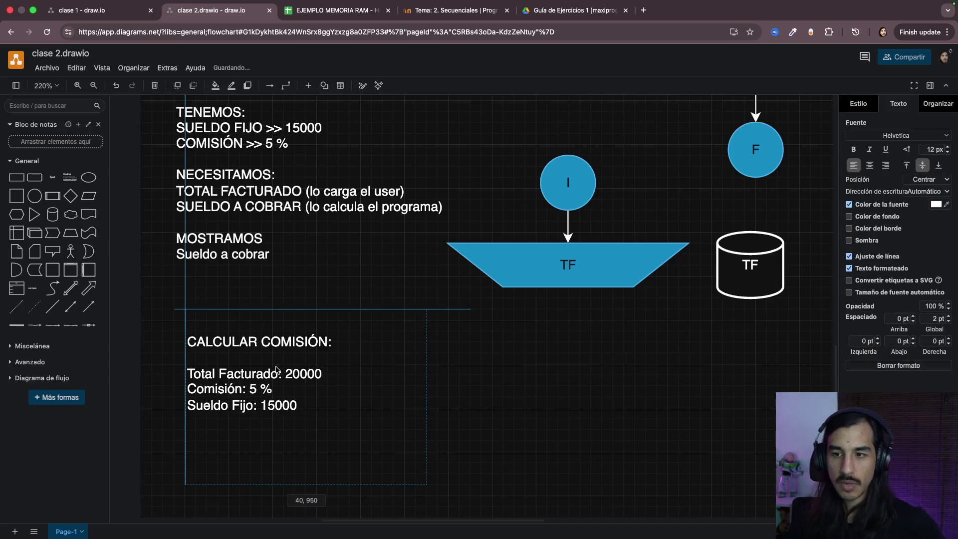
Step: Review the note's Total Facturado 20000 and Comisión: 5 % lines by highlighting them
left_click(620, 393)
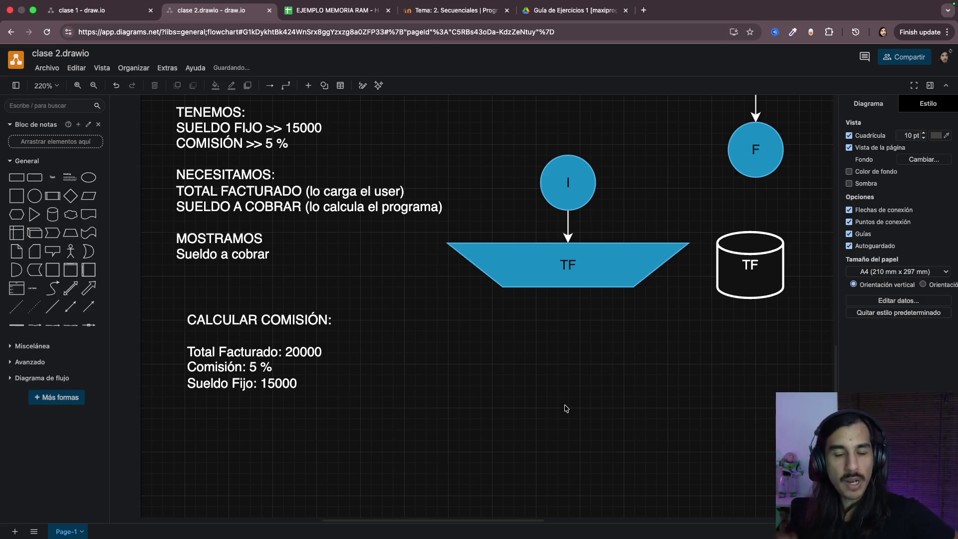
mouse_move(281, 369)
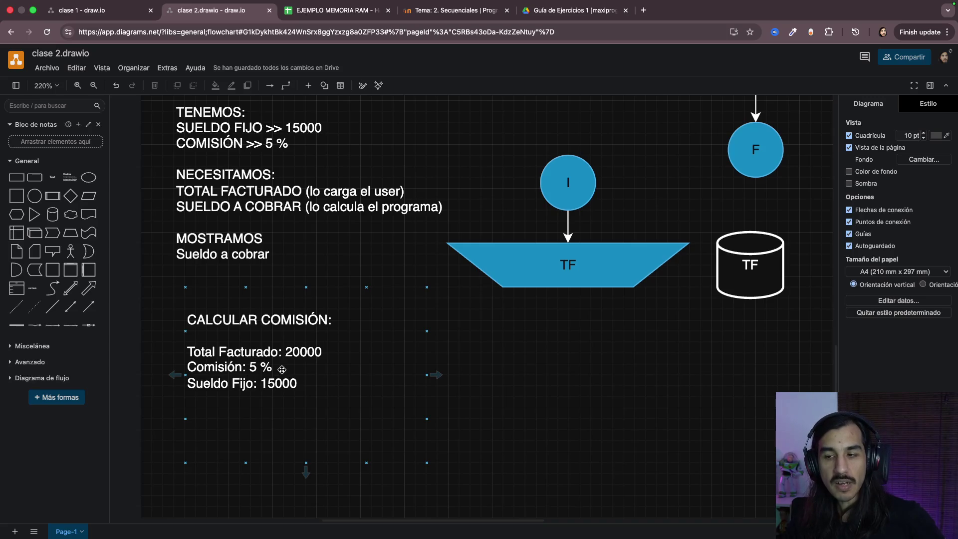
left_click(593, 260)
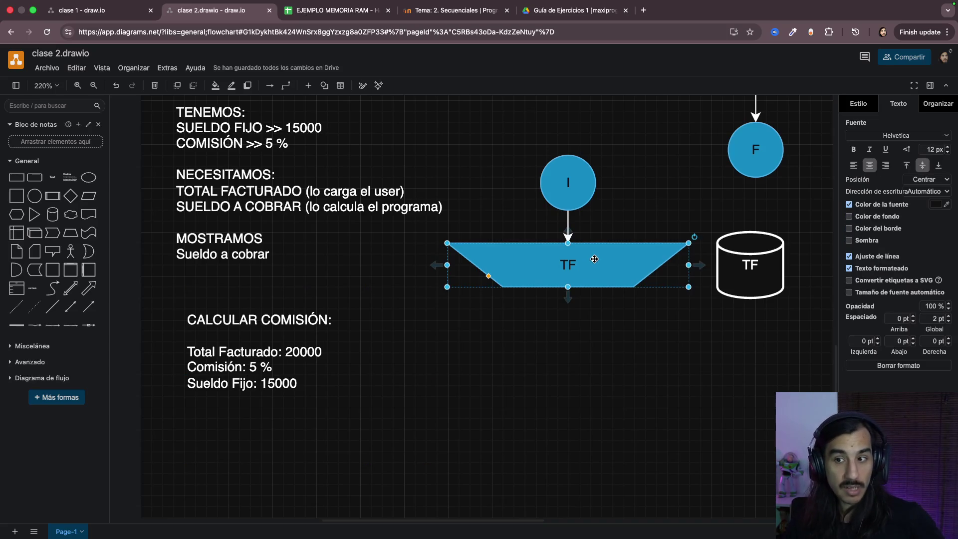
left_click(374, 383)
double_click(285, 368)
left_click(307, 381)
left_click_drag(196, 350, 322, 352)
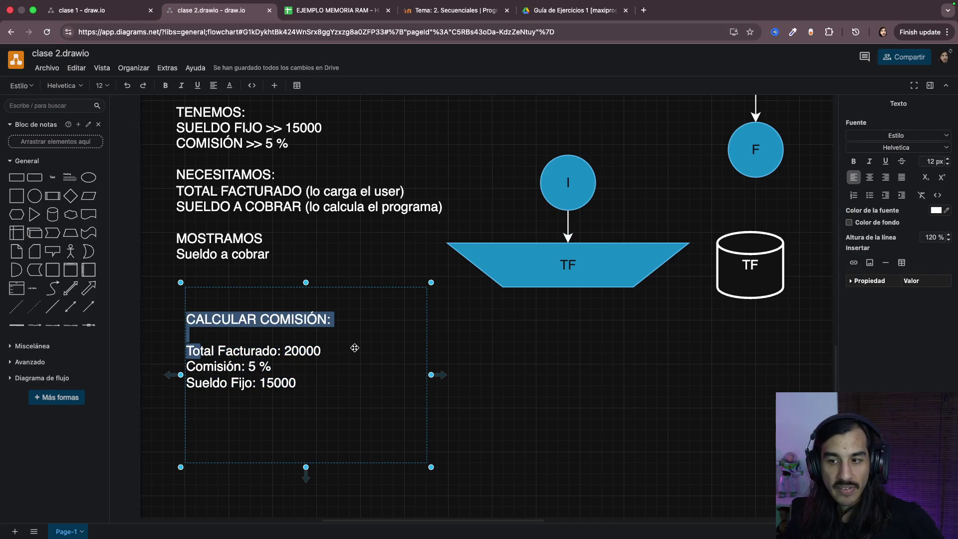
left_click(289, 390)
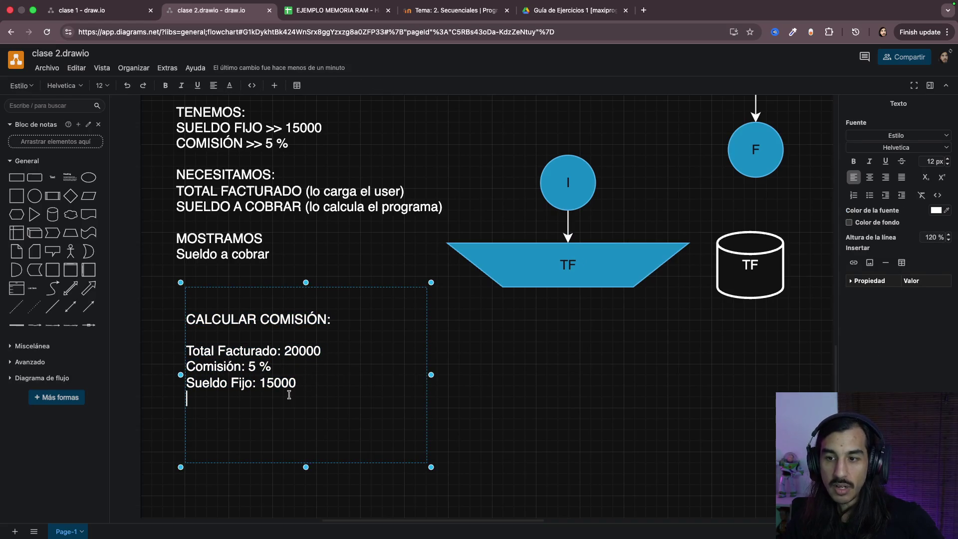
left_click_drag(217, 368, 294, 370)
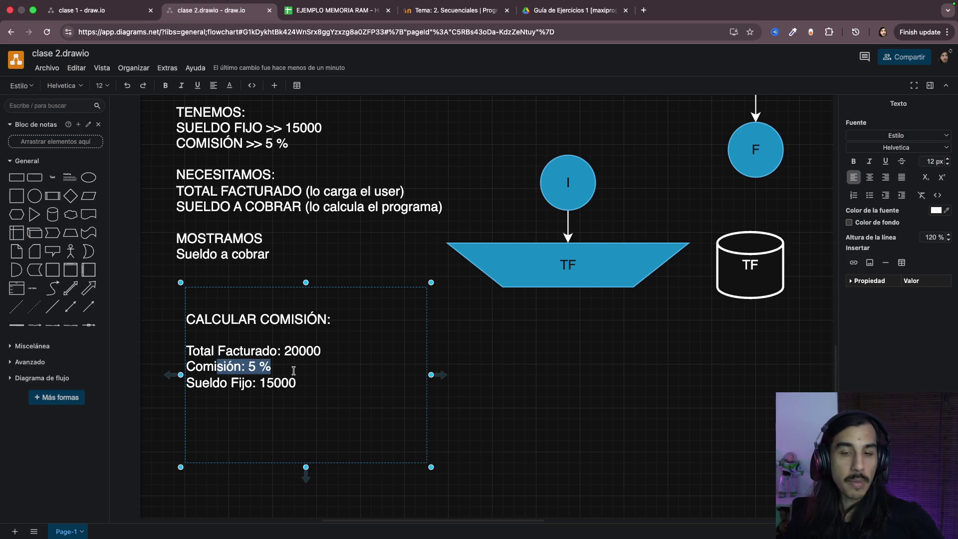
left_click(310, 378)
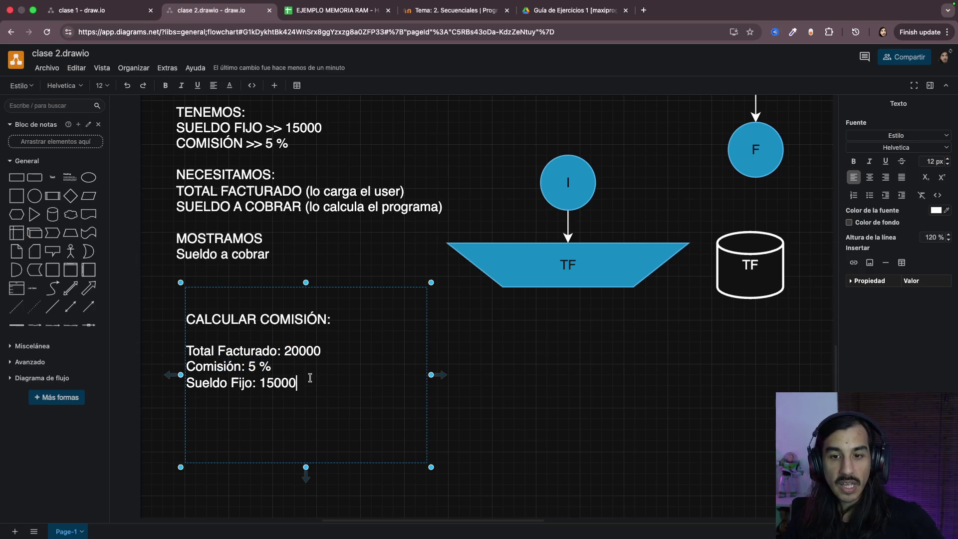
Step: Highlight the Sueldo Fijo: 15000 line and the value 20000, then stop editing the note
left_click_drag(207, 382, 308, 388)
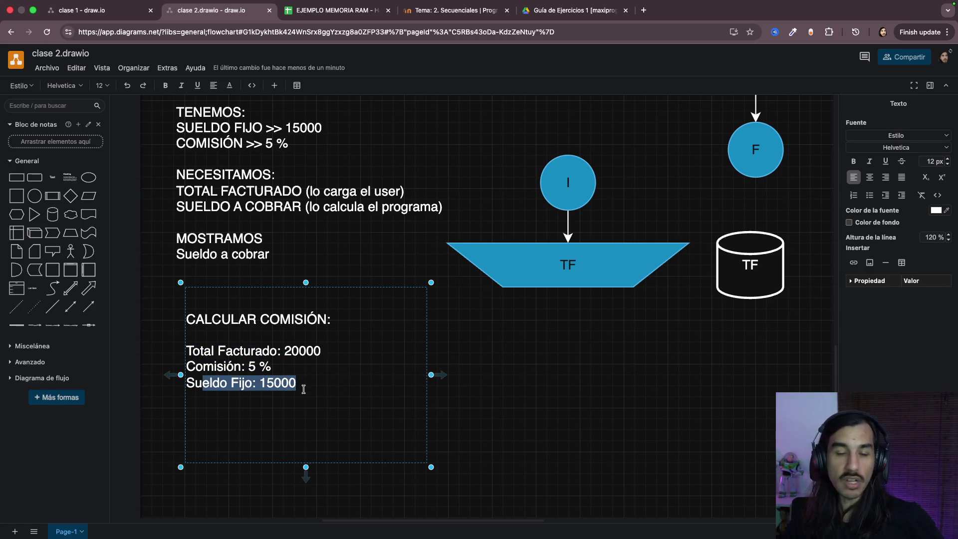
left_click(321, 387)
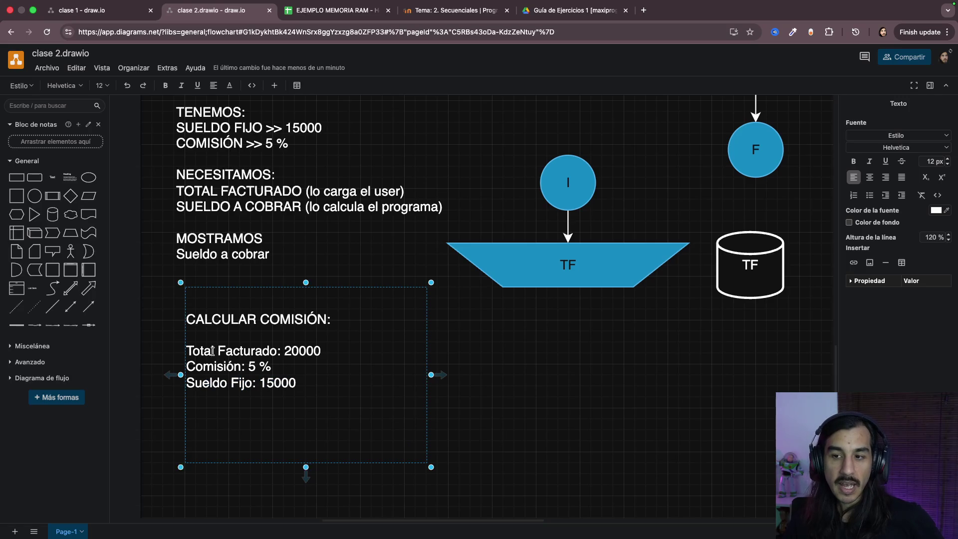
left_click_drag(297, 383, 193, 364)
double_click(298, 351)
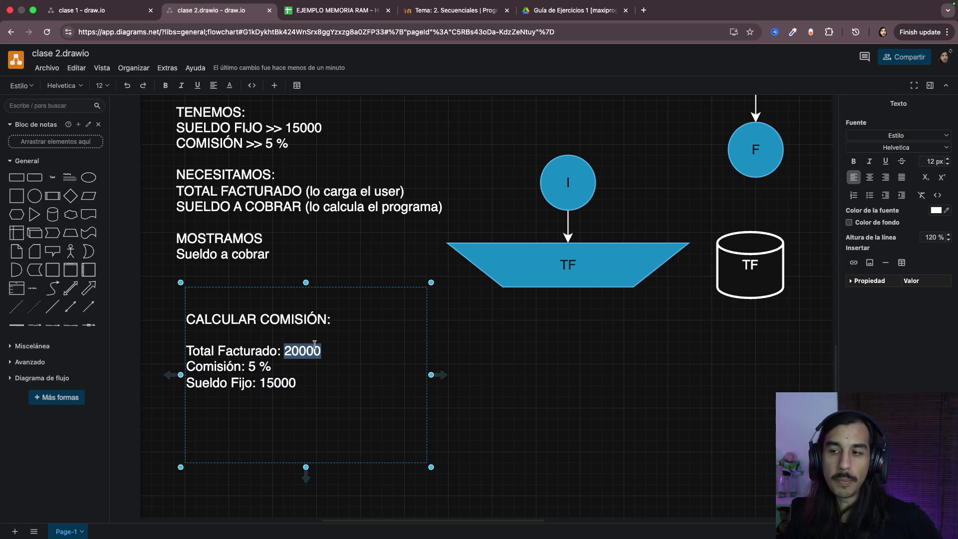
double_click(302, 352)
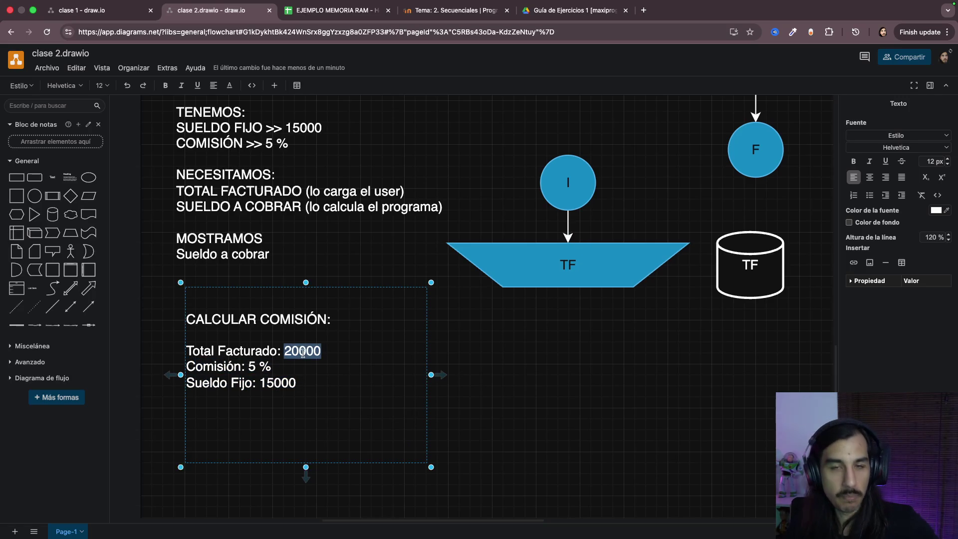
key("Escape")
left_click(481, 353)
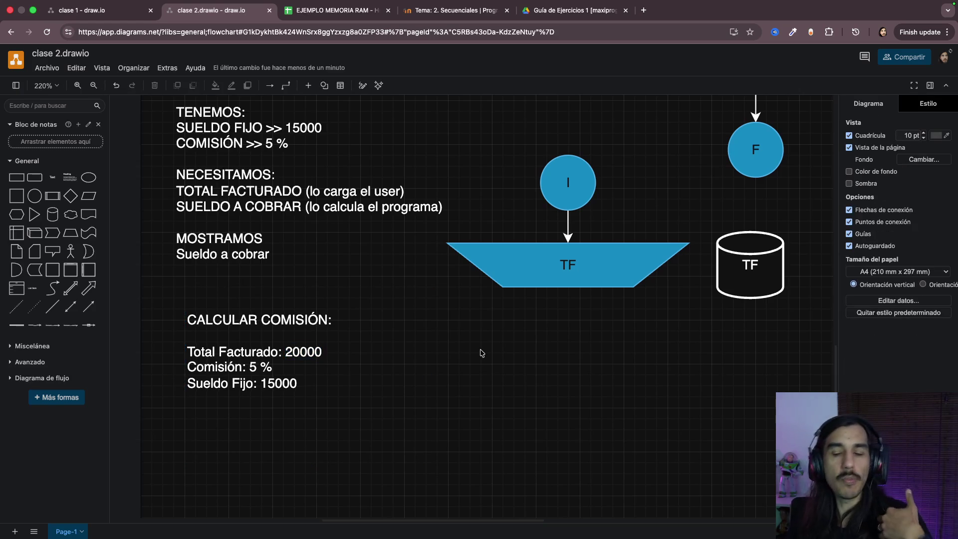
left_click(327, 351)
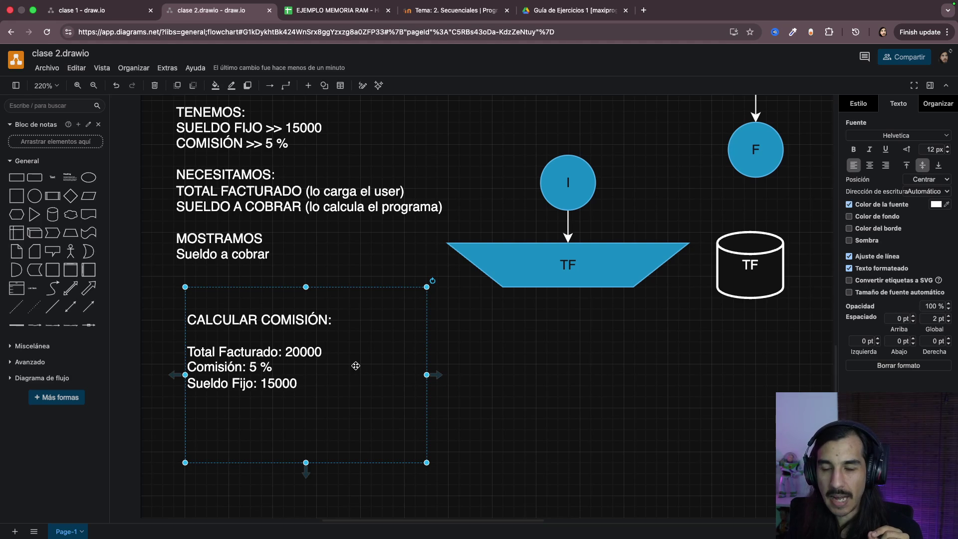
Step: Launch the Calculator app from the system-wide search
key("ctrl+Up")
key("super+space")
type("ca")
key("Return")
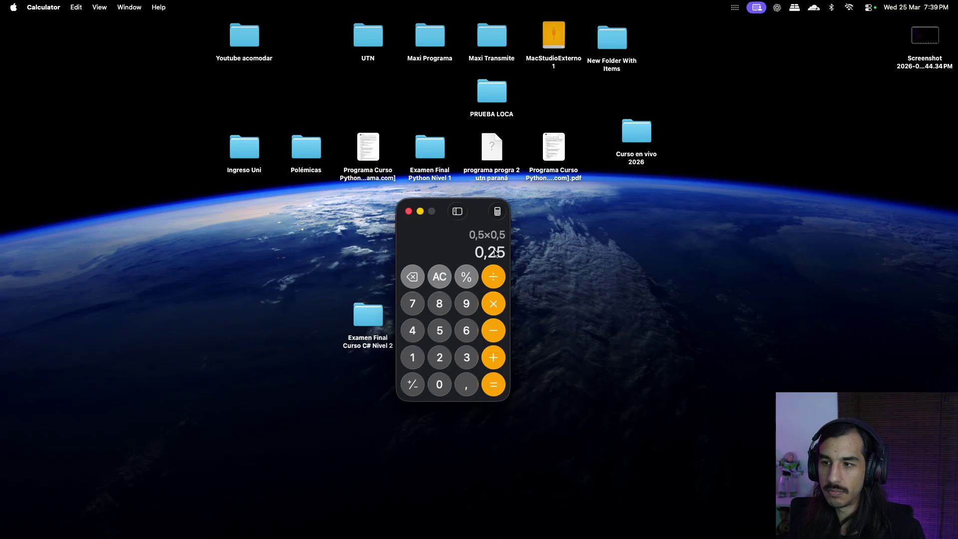
Step: Clear the Calculator display to zero and move its window up and left
left_click(439, 277)
left_click_drag(449, 211, 395, 129)
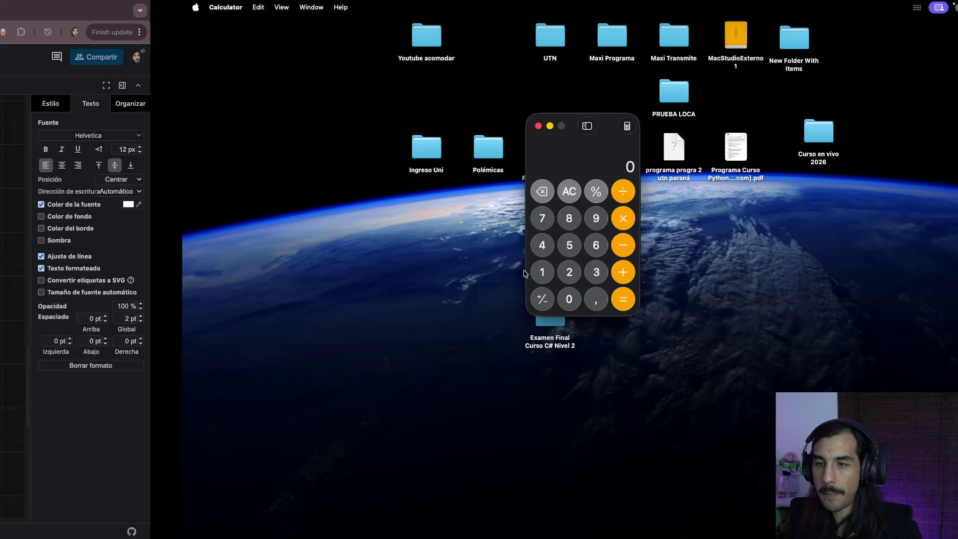
mouse_move(341, 366)
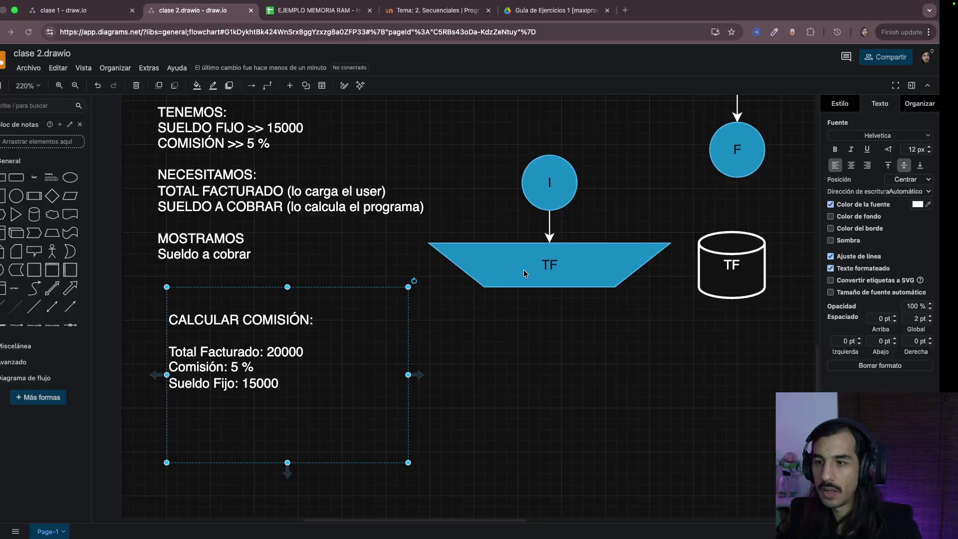
double_click(298, 353)
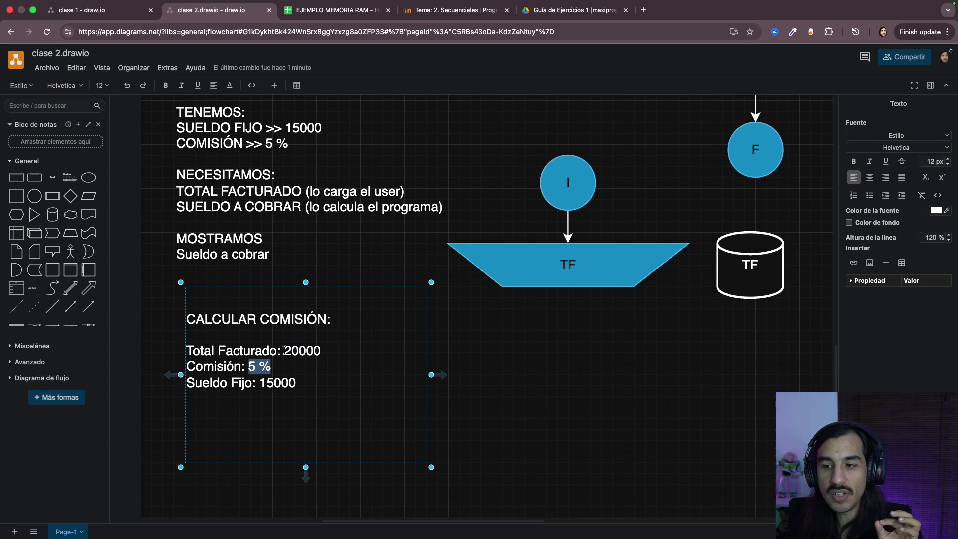
key("super+shift+Up")
left_click(374, 355)
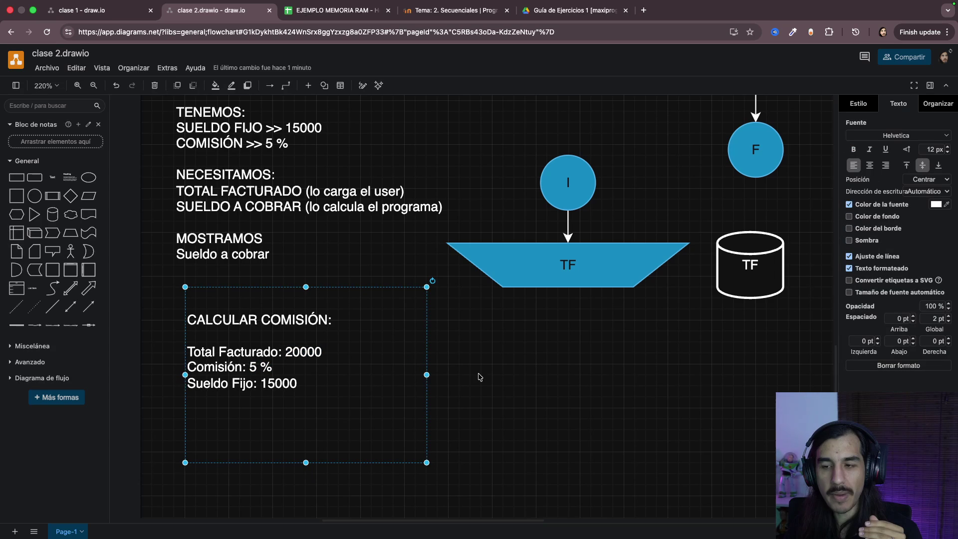
left_click(453, 376)
left_click(320, 373)
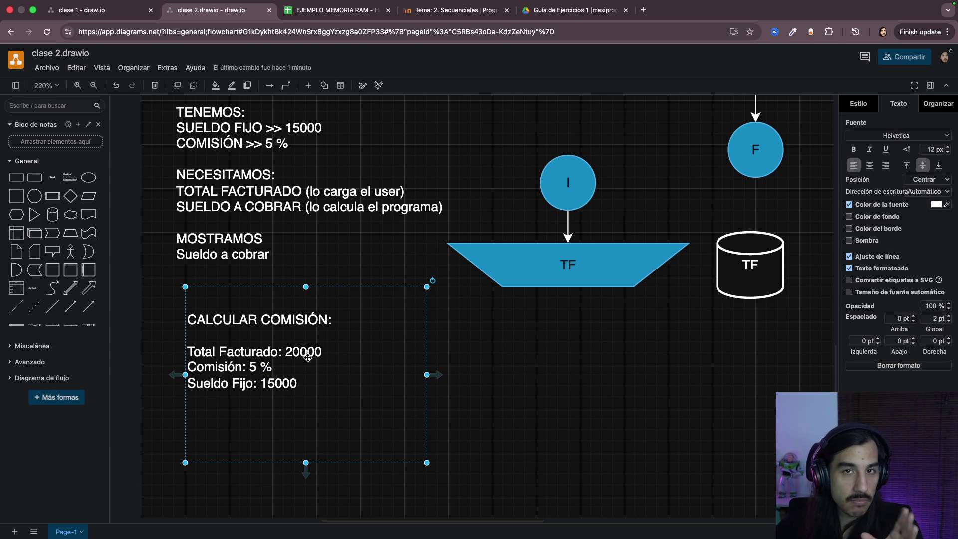
left_click(471, 372)
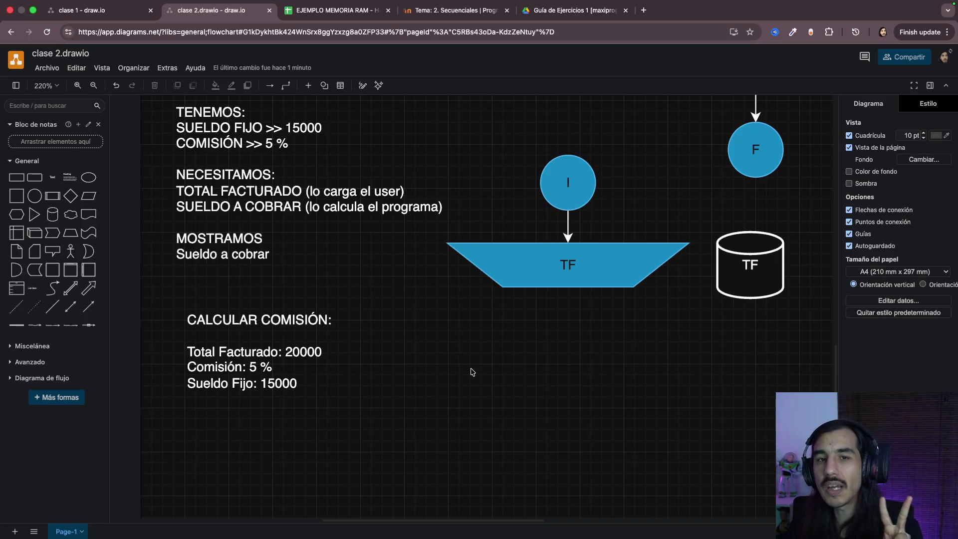
left_click(300, 361)
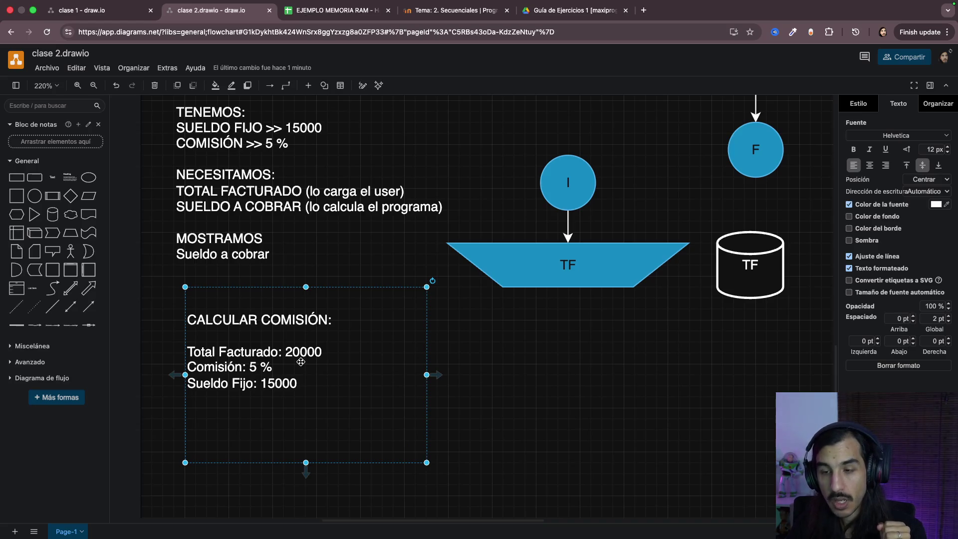
Step: Write the rule-of-three lines so the last one reads 5 % >>>> X = ??
double_click(330, 381)
key("Down")
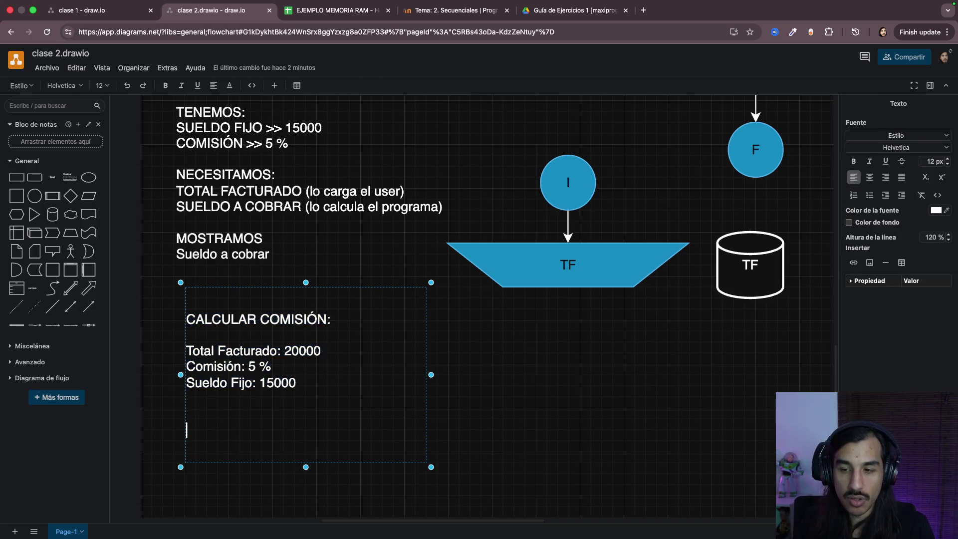
key("BackSpace")
type("Si")
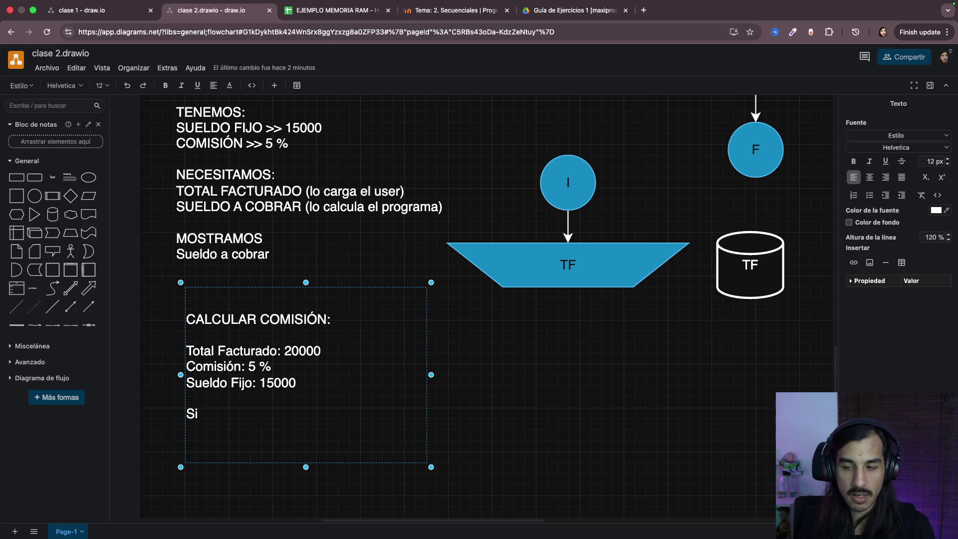
type(" 100 % >>>> 20000")
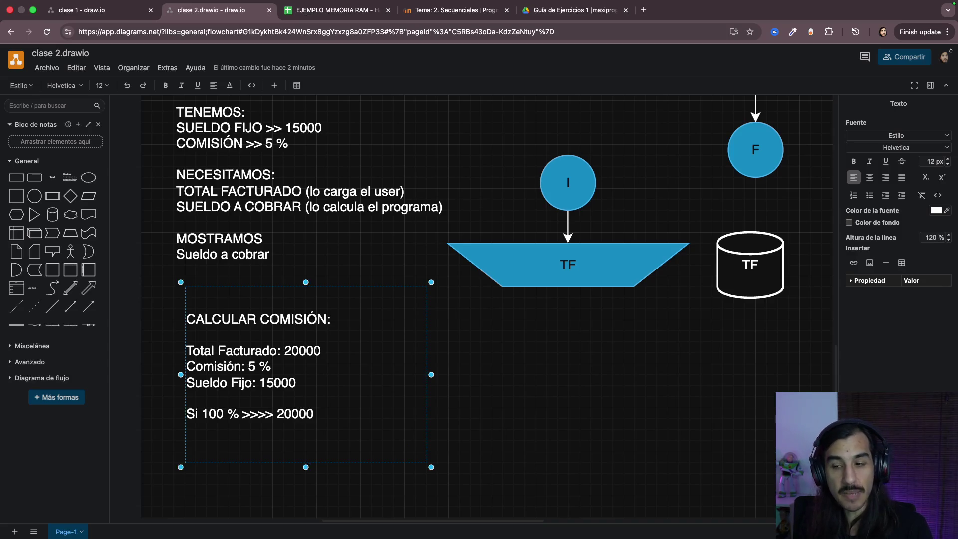
key("Return")
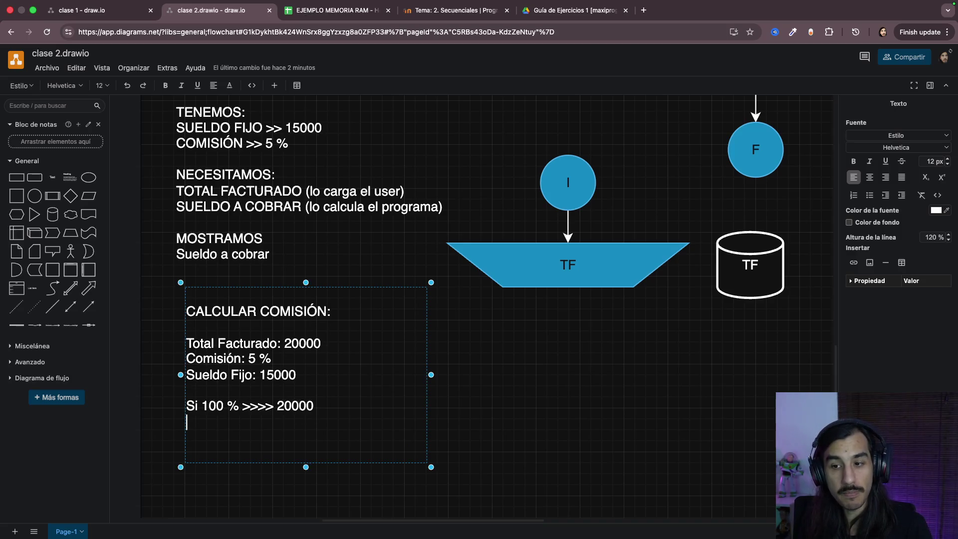
type("El.")
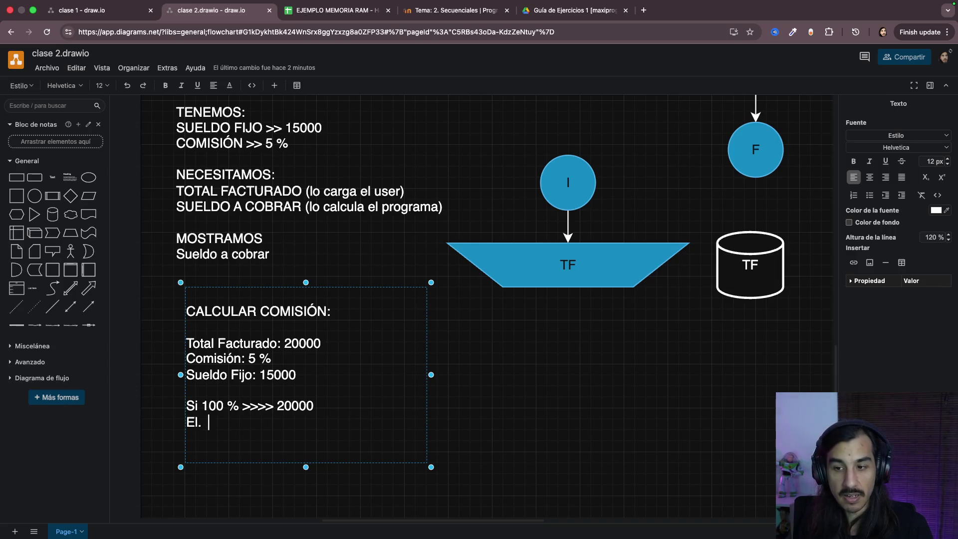
type("  5")
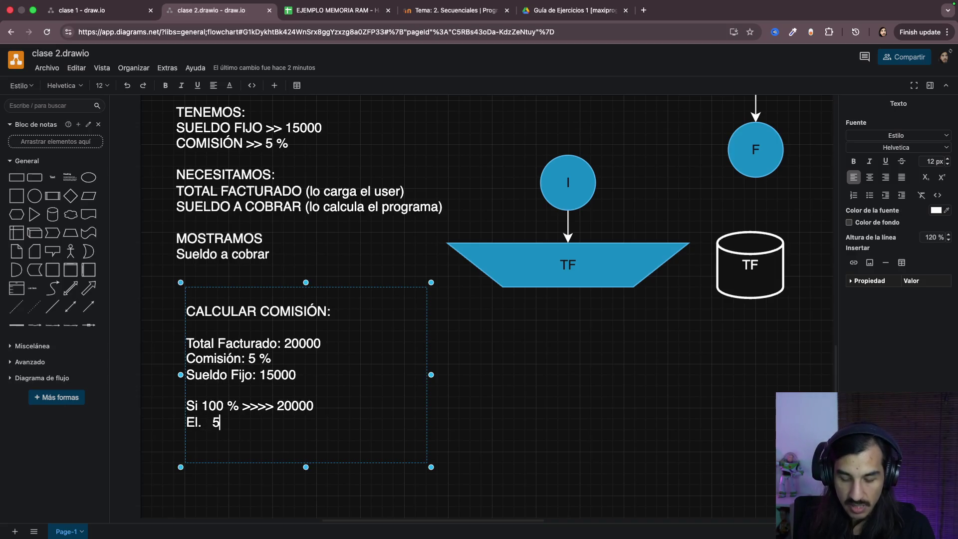
type(" % >>>>>")
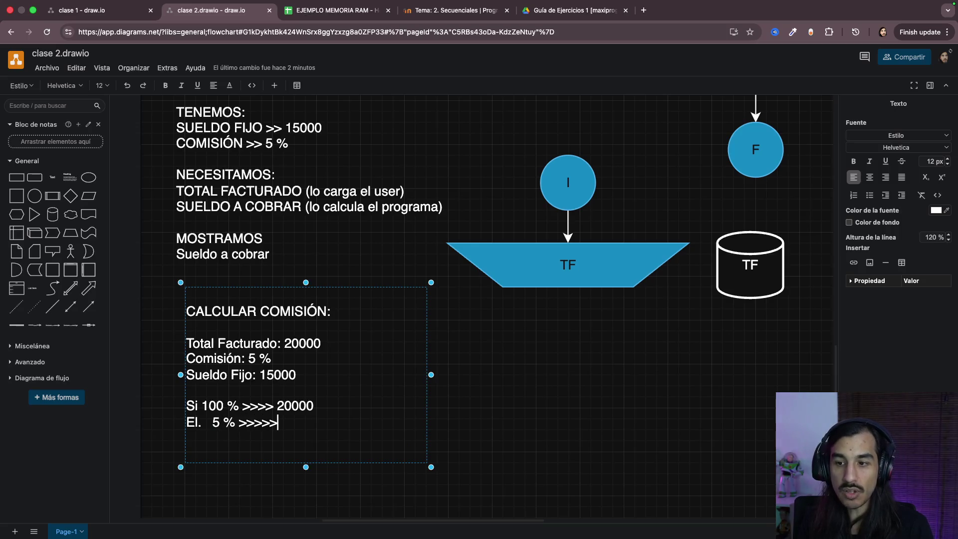
type(" X = ??")
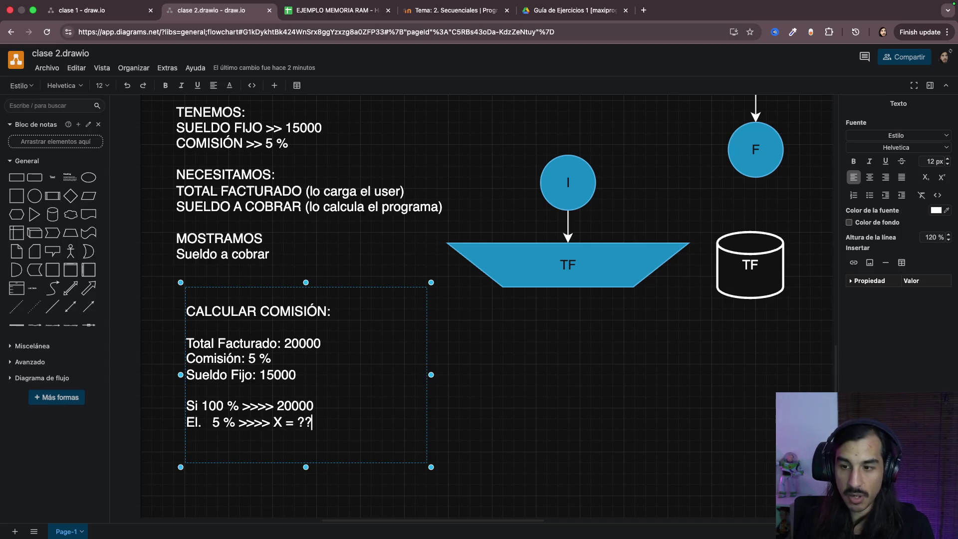
left_click_drag(203, 405, 187, 396)
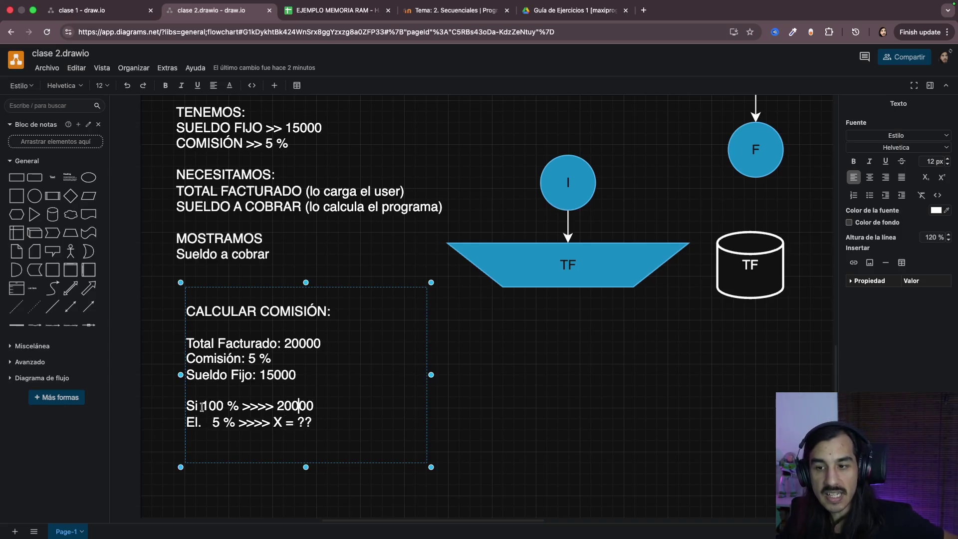
left_click(330, 422)
double_click(330, 423)
left_click_drag(200, 430, 318, 430)
left_click(318, 430)
key("Escape")
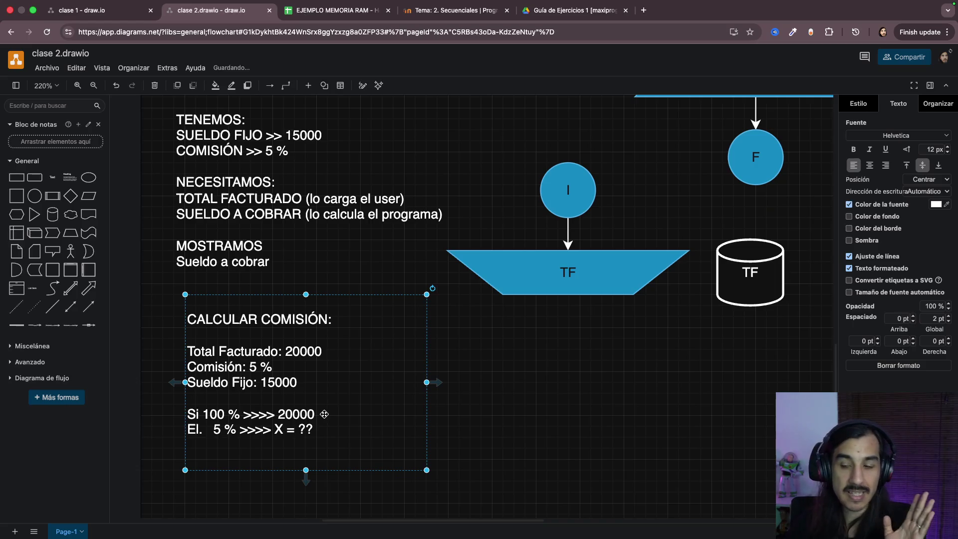
Step: Delete the stray period after 'El' on the note's last line
double_click(324, 414)
left_click(283, 430)
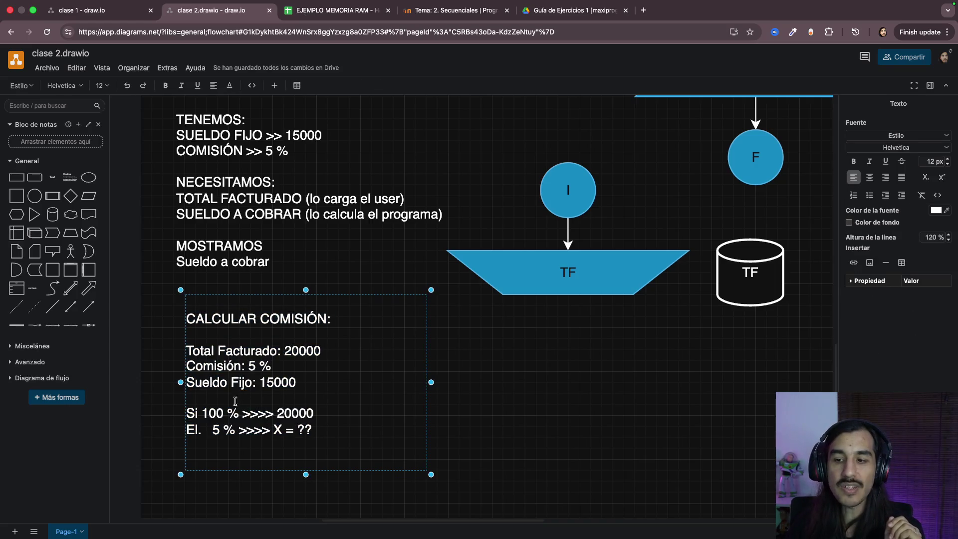
left_click(204, 433)
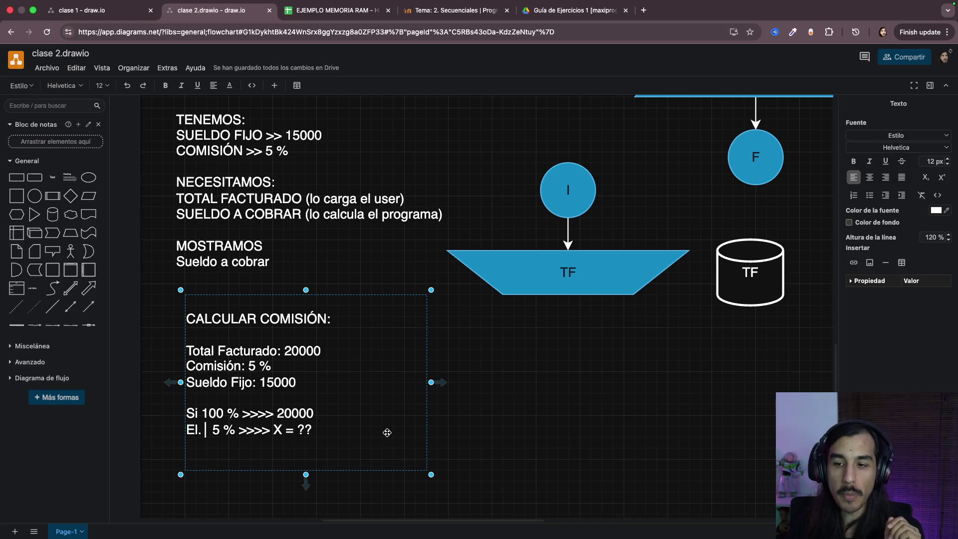
key("BackSpace")
left_click(502, 421)
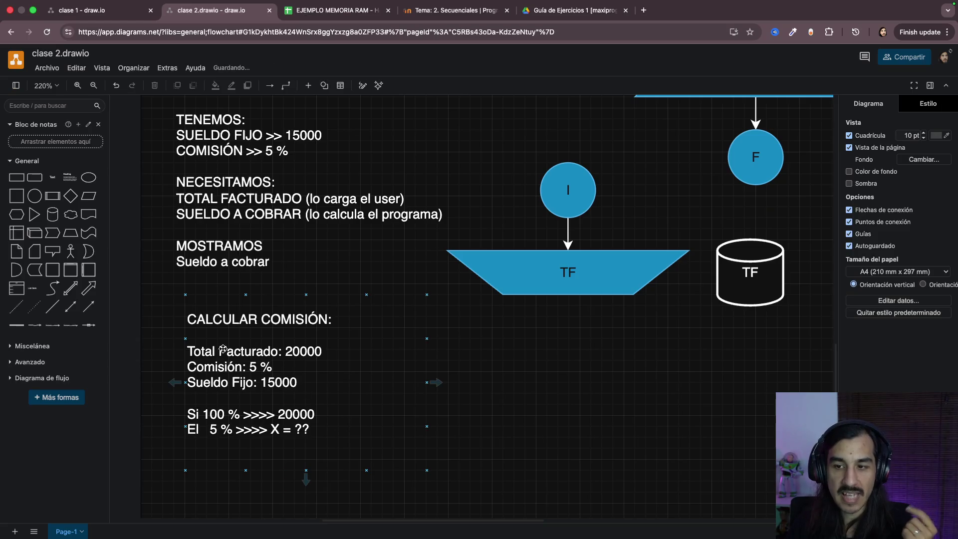
Step: Review the note by highlighting Total Facturado: 20000, 5 %, and 100 % >>>> 20000
triple_click(300, 352)
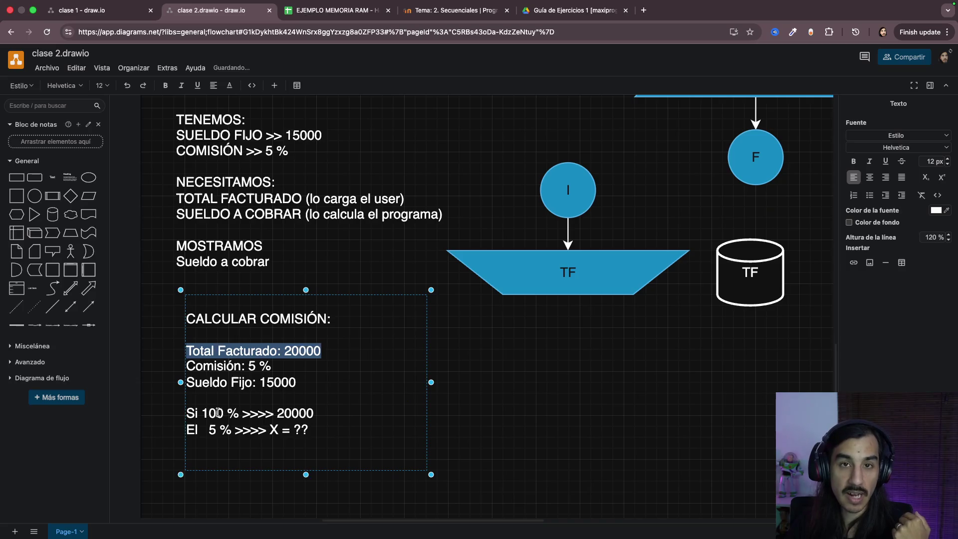
left_click_drag(247, 368, 277, 366)
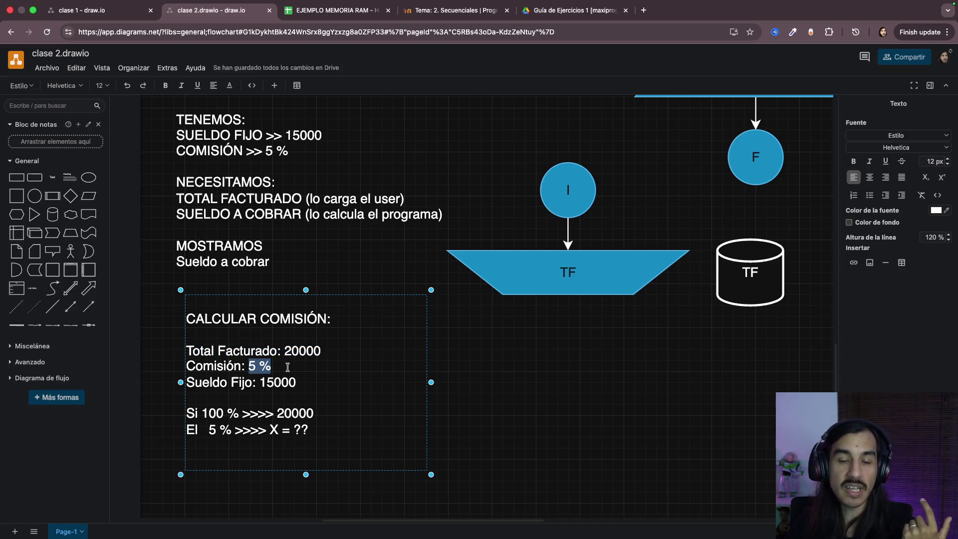
left_click(317, 365)
left_click_drag(202, 413, 322, 411)
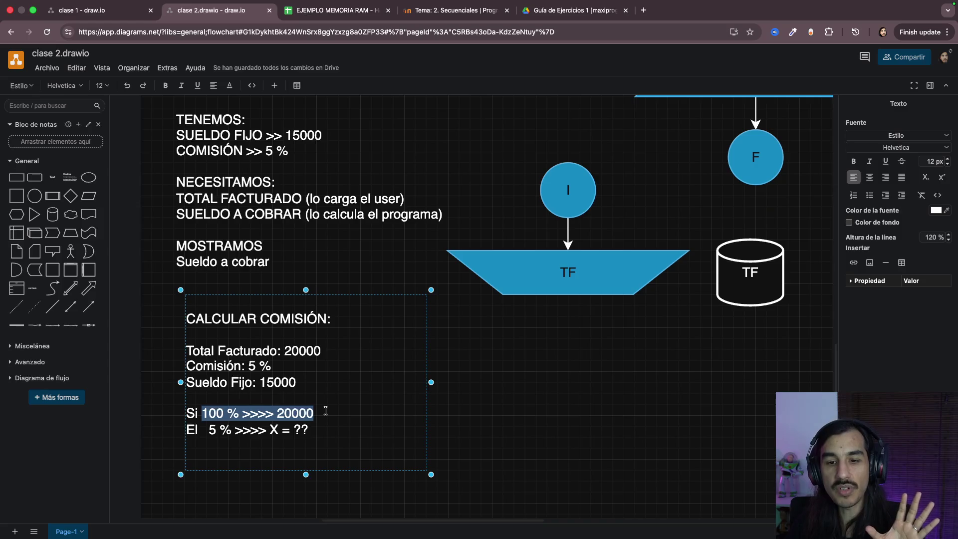
left_click_drag(209, 430, 233, 429)
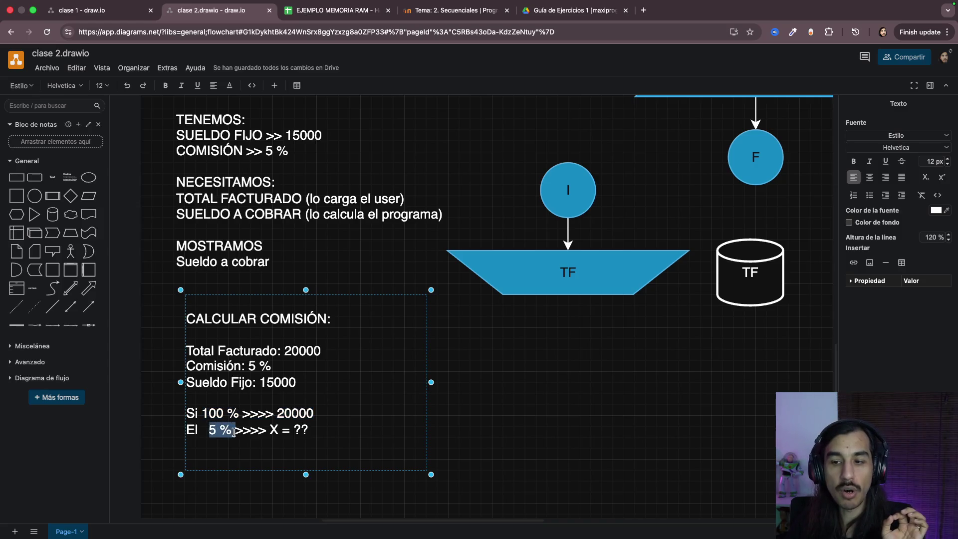
left_click(347, 431)
double_click(342, 432)
Step: Add the line 5 * 20000 / 100 at the bottom of the note and check its values
key("Down")
type("5")
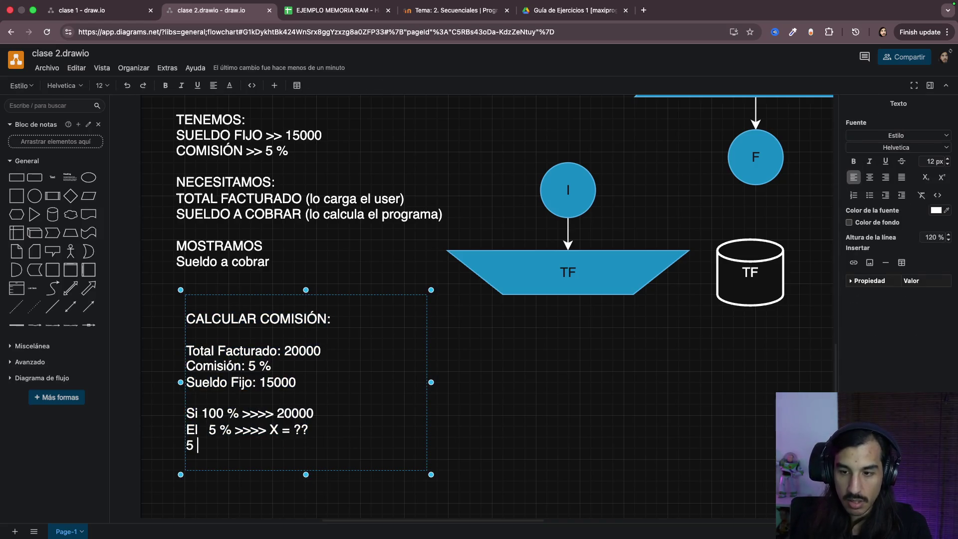
type(" * 20000 / 100")
left_click(441, 382)
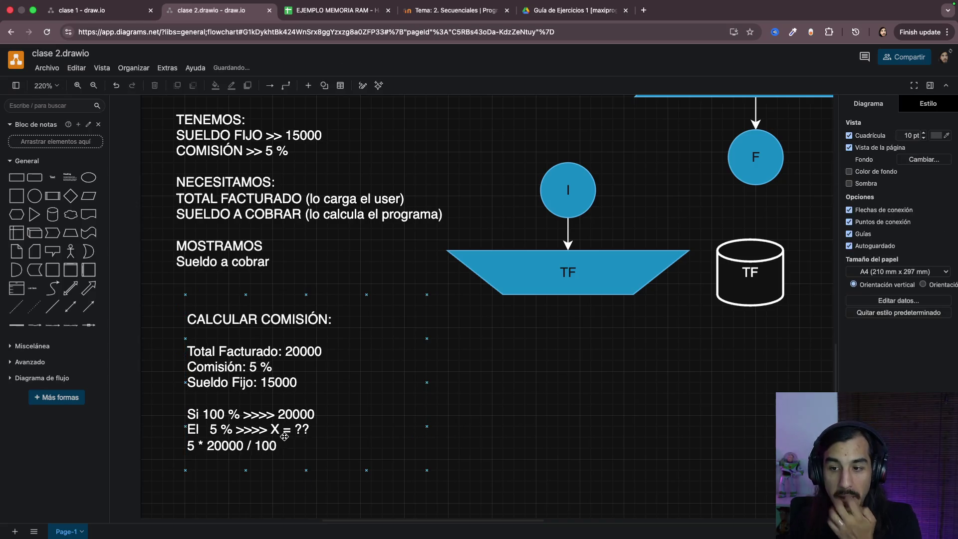
scroll(210, 429, "up", 5)
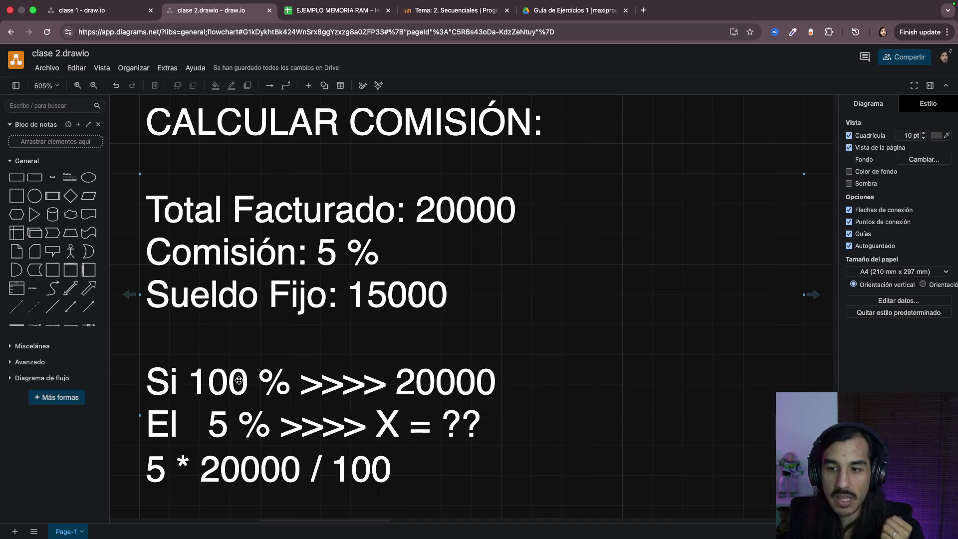
scroll(294, 383, "down", 3)
scroll(294, 383, "down", 1)
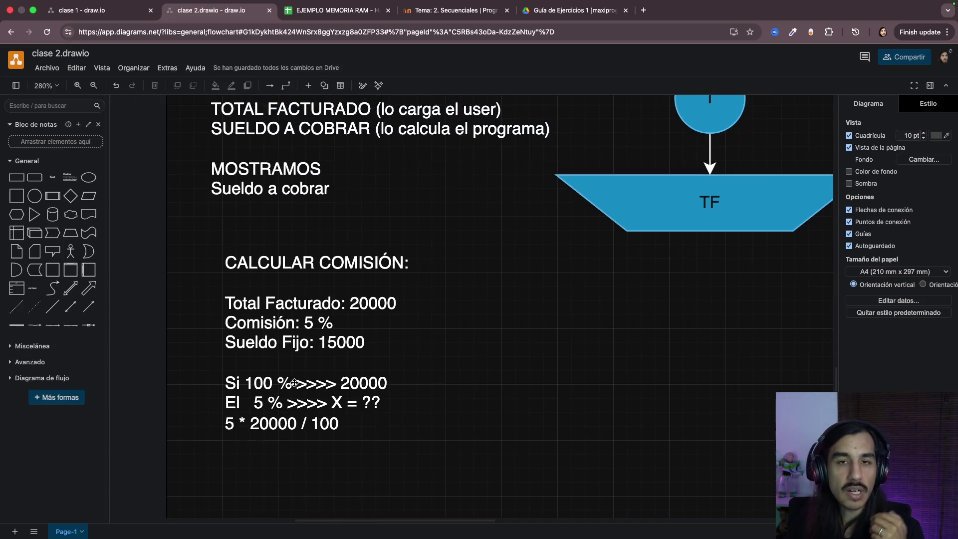
scroll(411, 387, "down", 1)
scroll(410, 387, "down", 1)
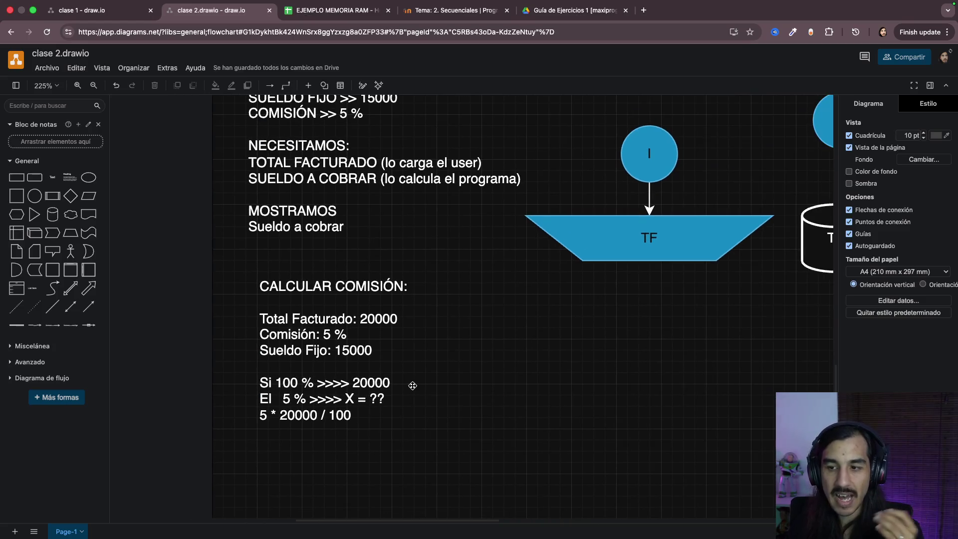
scroll(465, 386, "right", 2)
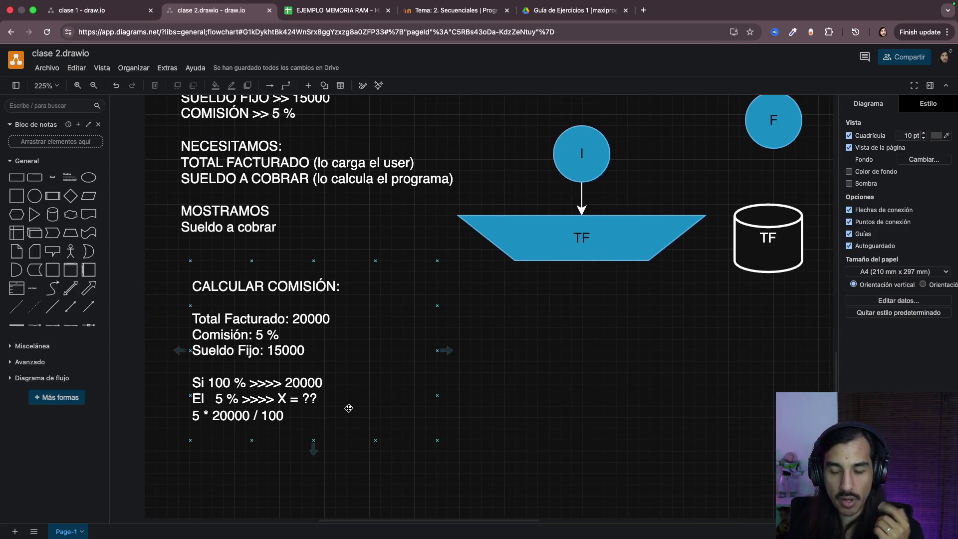
double_click(306, 418)
left_click(294, 416)
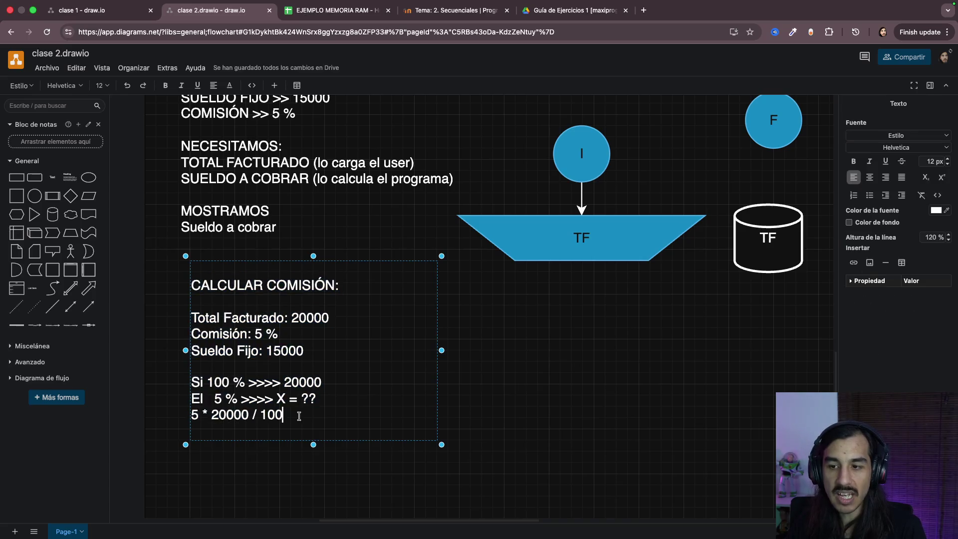
double_click(194, 416)
mouse_move(313, 351)
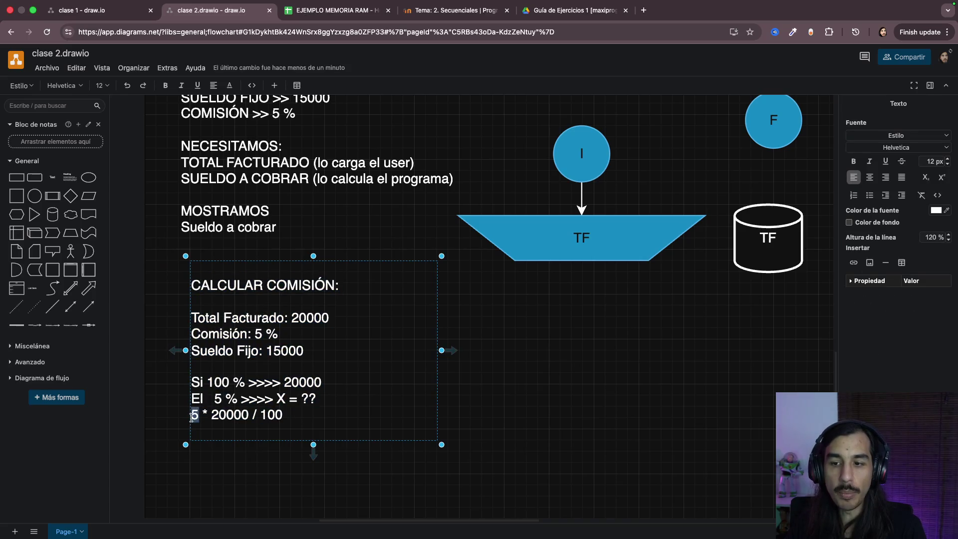
double_click(229, 414)
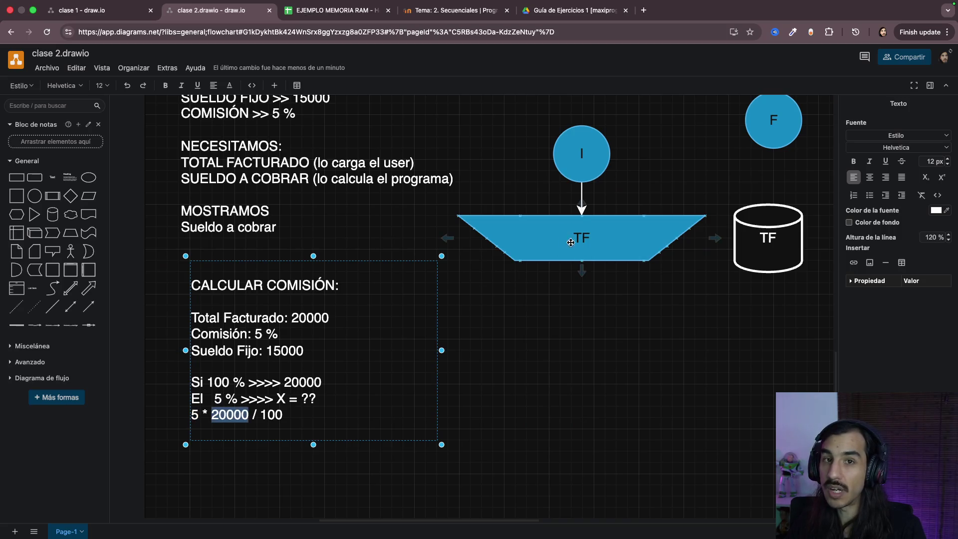
double_click(266, 413)
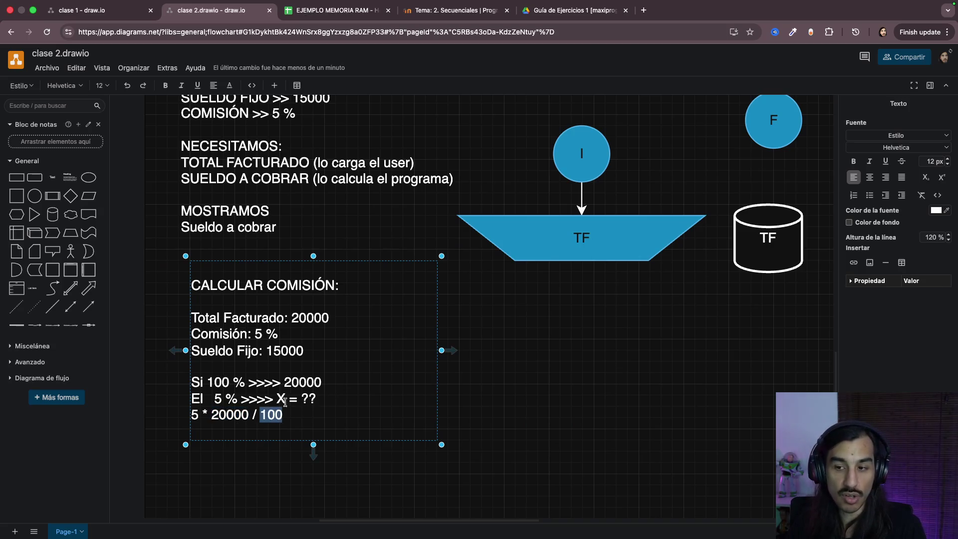
Step: Compare with the 100 and 20000 in the Si line, then switch to the Calculator
double_click(216, 381)
double_click(301, 381)
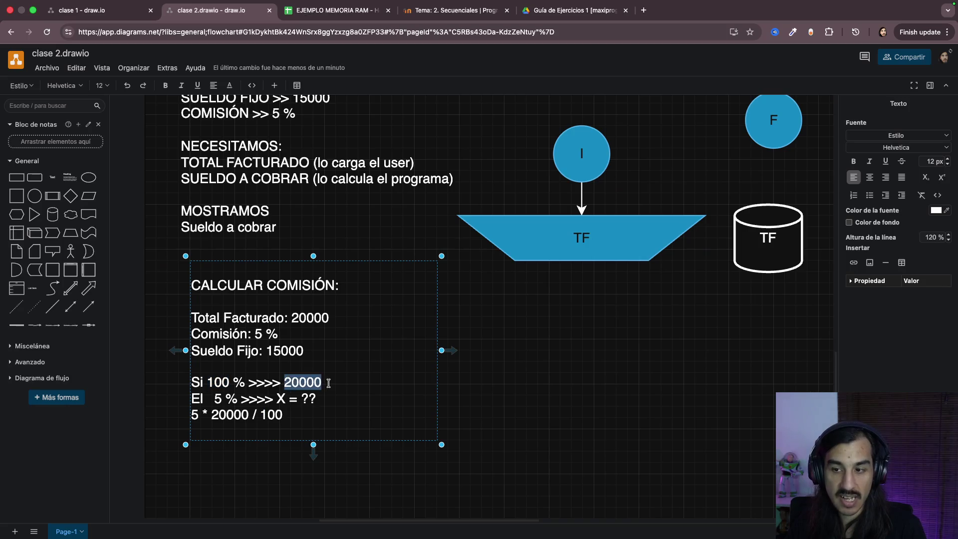
key("Escape")
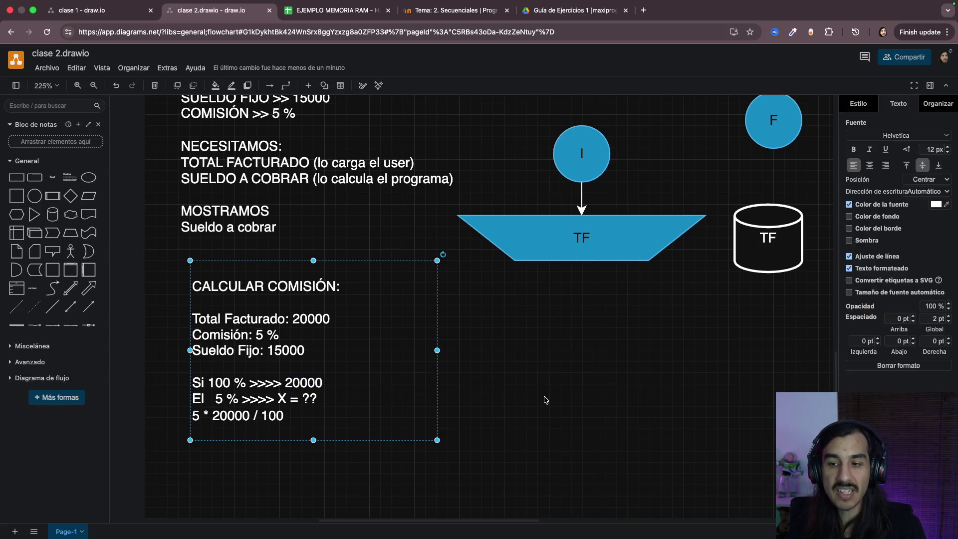
key("super+Tab")
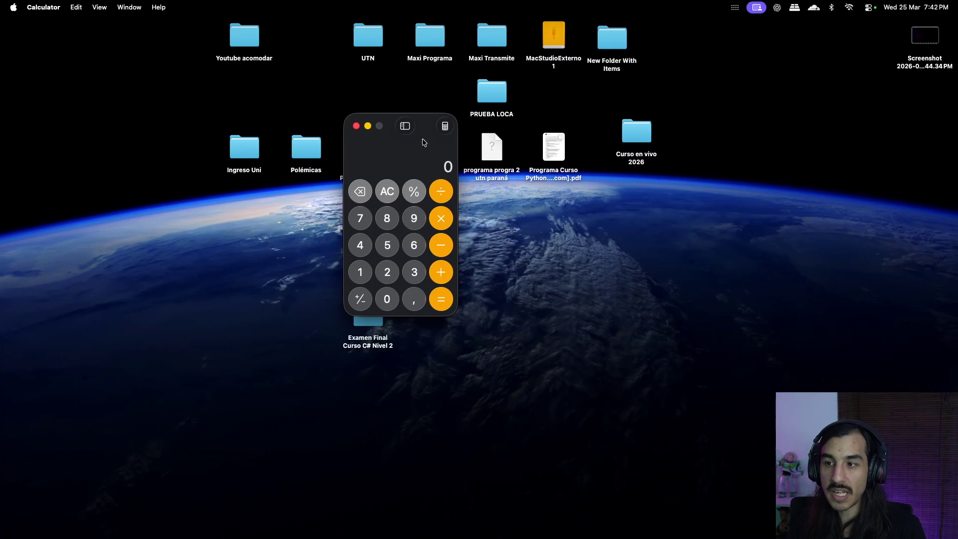
Step: Compute 5 × 20000 = 100.000, divide by 100 to get 1.000, and return to draw.io
left_click_drag(426, 124, 422, 143)
left_click(391, 265)
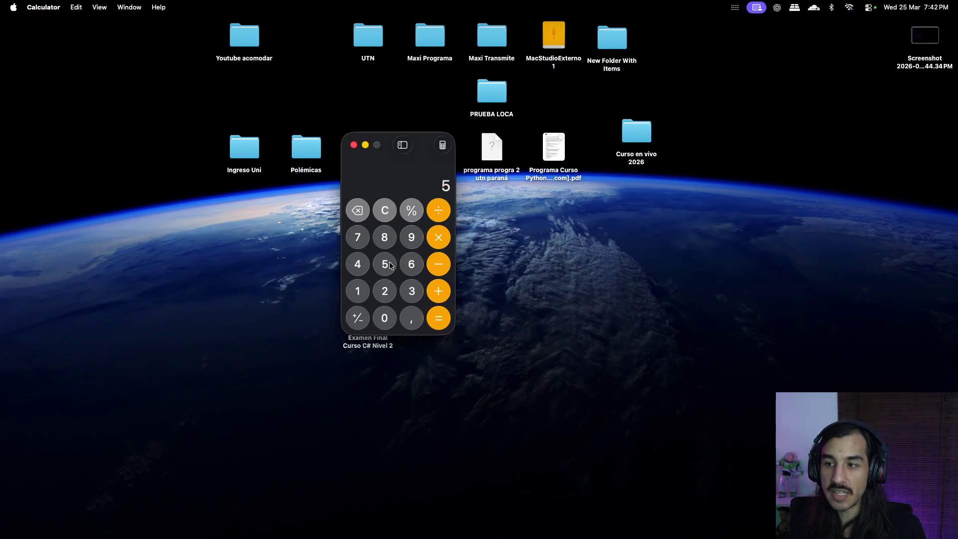
left_click(439, 238)
left_click(388, 299)
left_click(389, 320)
left_click(389, 319)
left_click(389, 319)
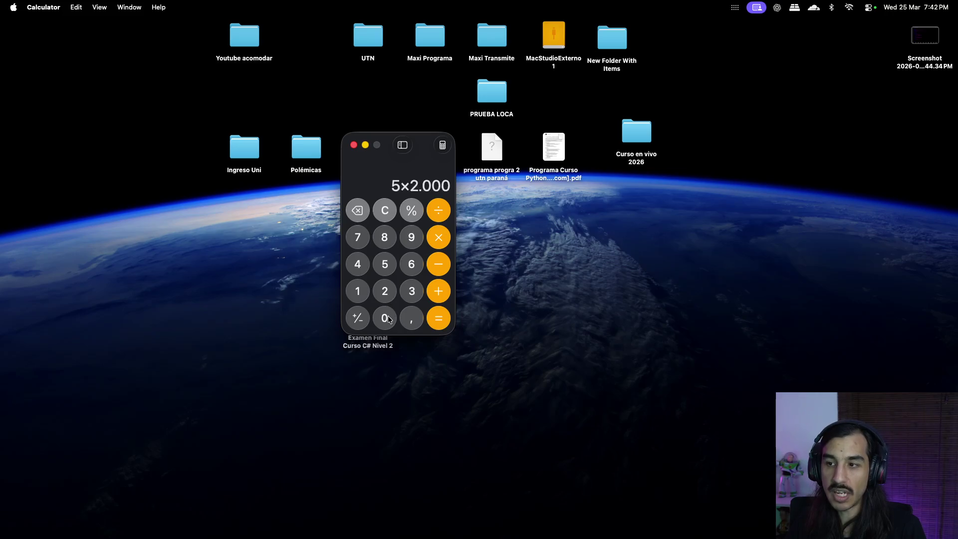
left_click(438, 319)
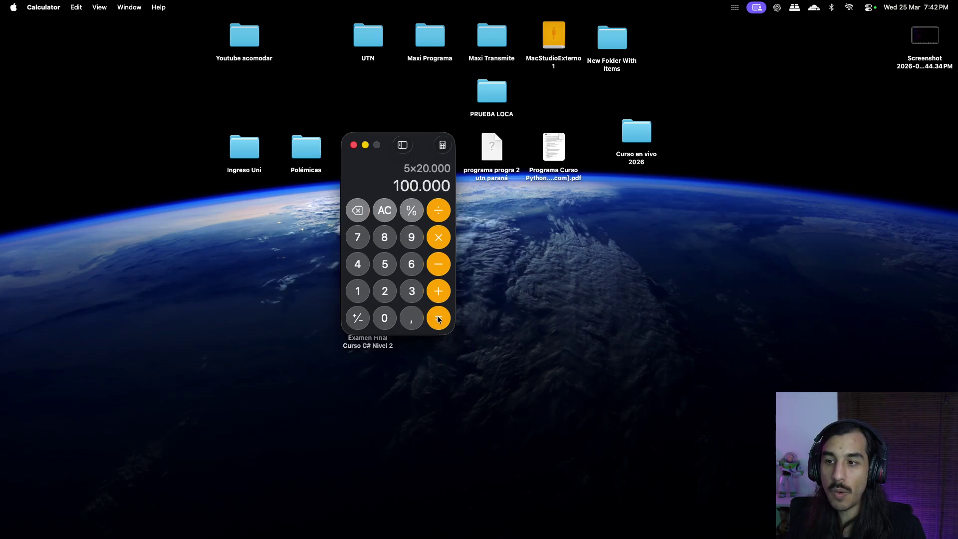
left_click(442, 218)
left_click(365, 293)
left_click(386, 317)
left_click(386, 317)
left_click(441, 319)
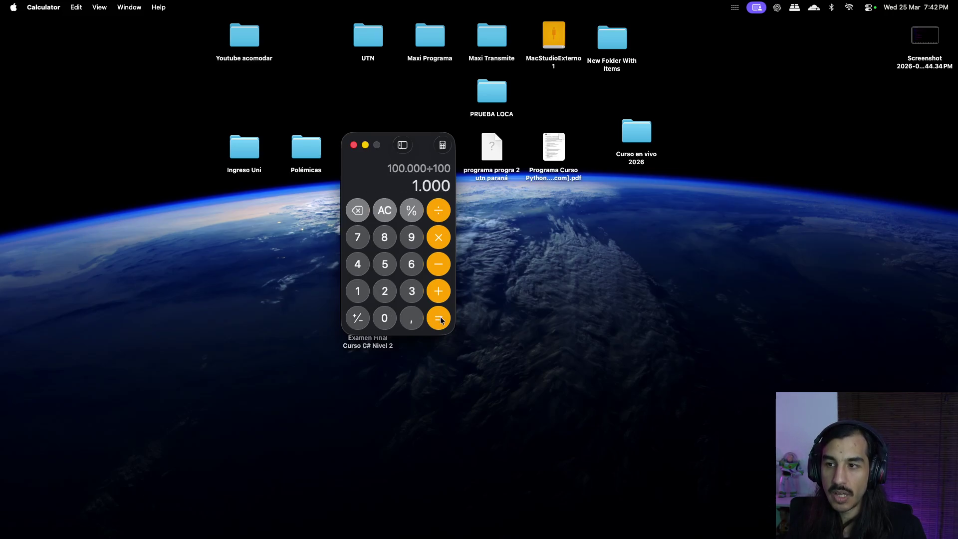
key("ctrl+Left")
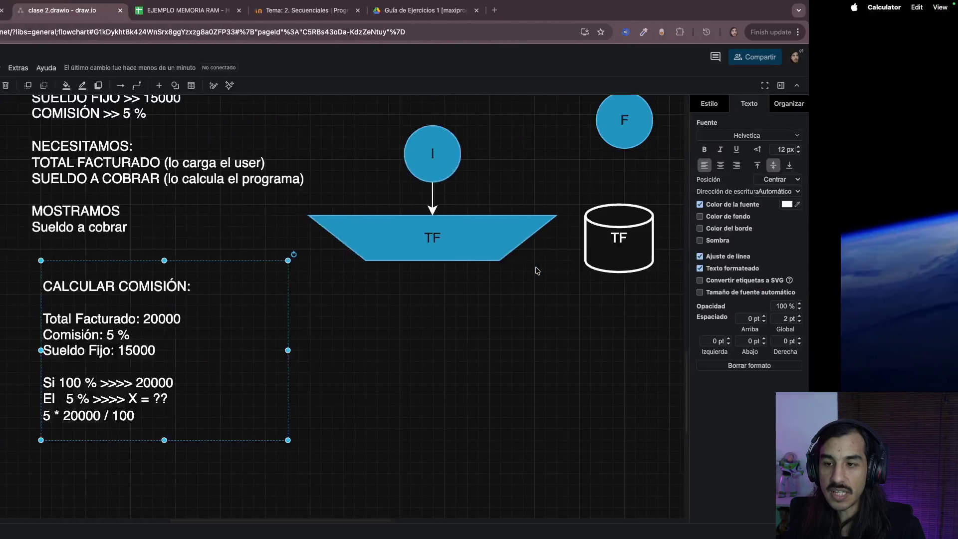
mouse_move(337, 393)
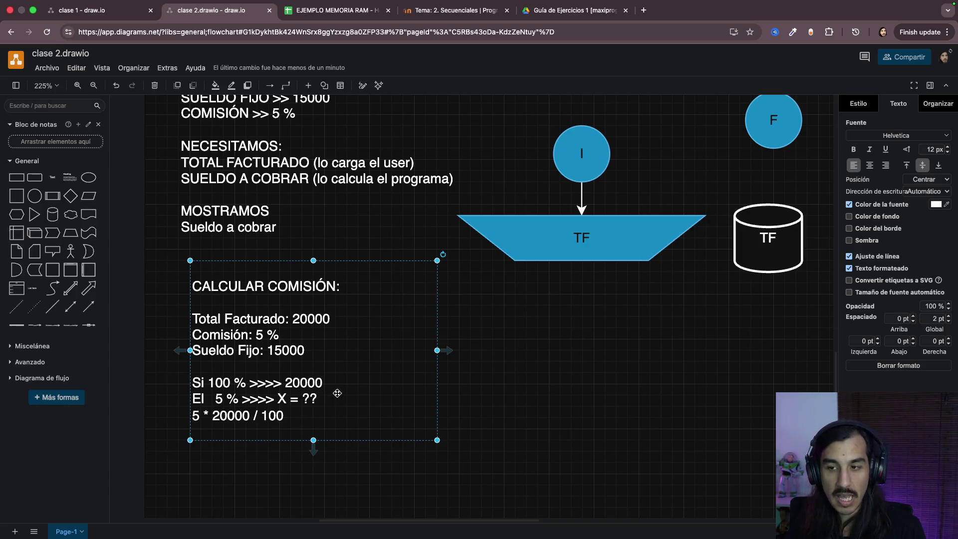
Step: Make the commission note box narrower while checking the 5 * 20000 / 100 line
double_click(281, 415)
left_click(288, 414)
triple_click(292, 414)
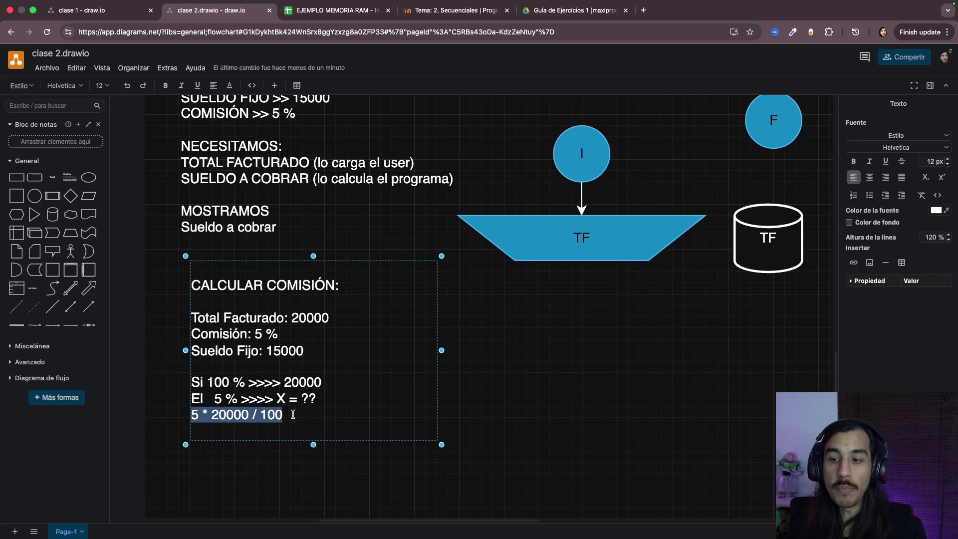
left_click_drag(442, 350, 408, 350)
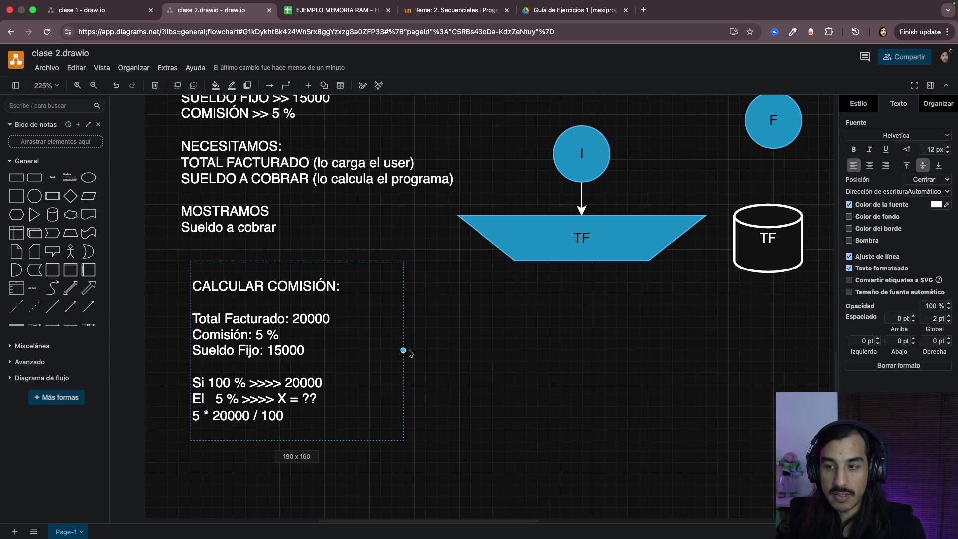
left_click(455, 379)
double_click(299, 418)
triple_click(298, 416)
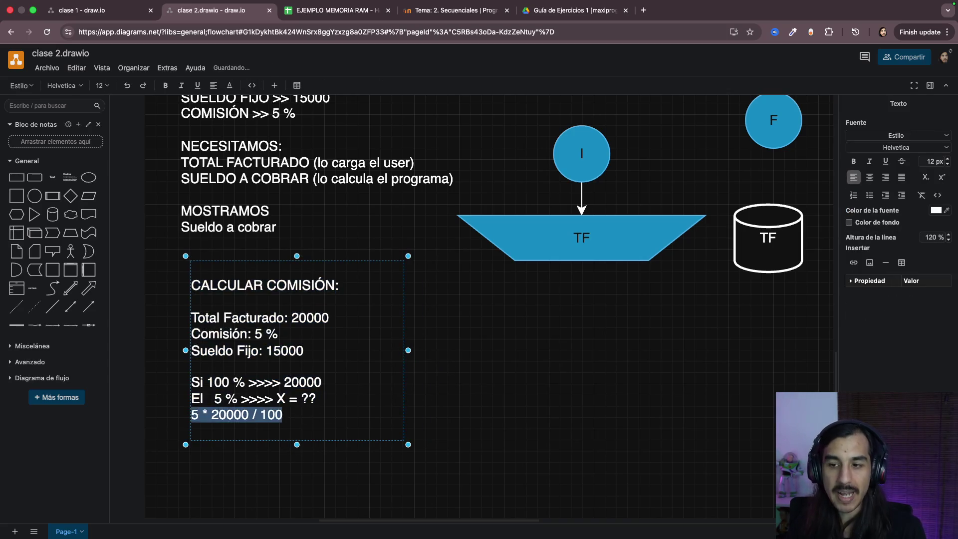
left_click_drag(318, 418, 187, 414)
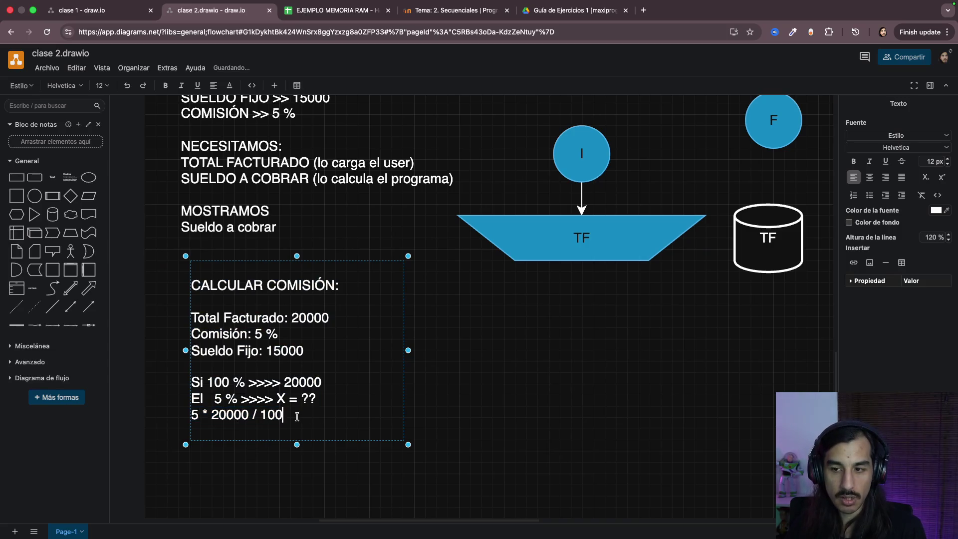
key("Escape")
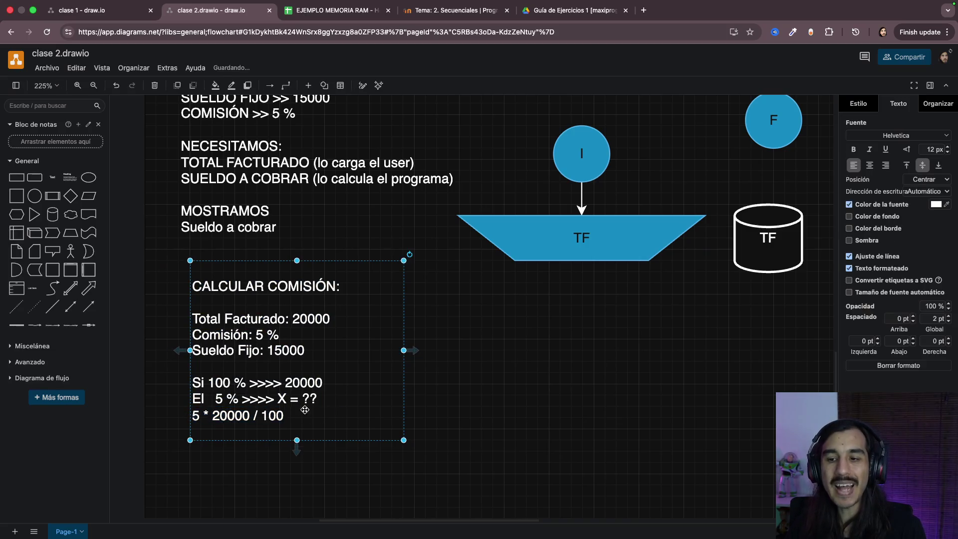
Step: Replace the ?? after 'X =' with 1000 on the rule-of-three line
double_click(211, 385)
left_click(212, 385)
mouse_move(216, 382)
left_mouse_down()
mouse_move(247, 384)
mouse_move(238, 399)
left_mouse_up()
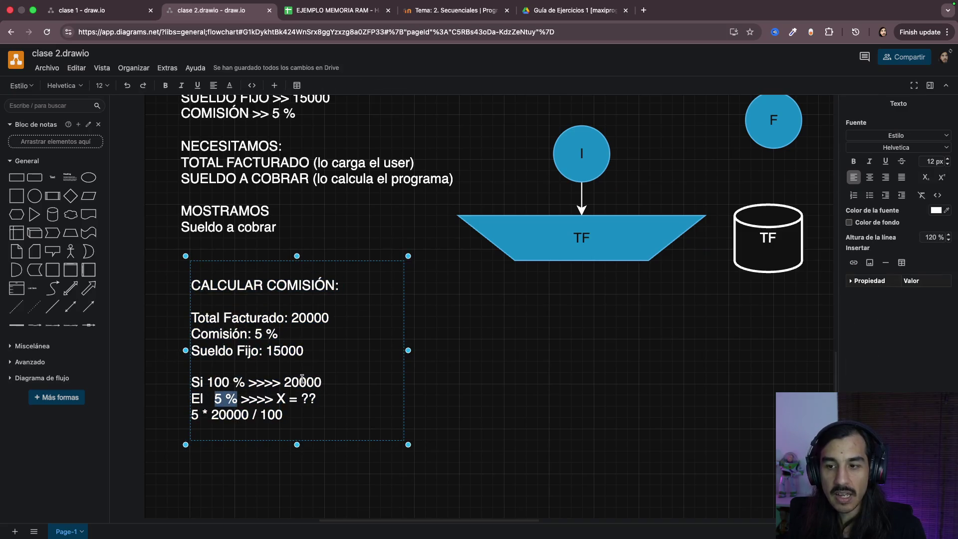
left_click_drag(301, 382, 324, 382)
mouse_move(217, 383)
left_mouse_down()
mouse_move(248, 398)
mouse_move(192, 398)
left_mouse_up()
left_click(338, 398)
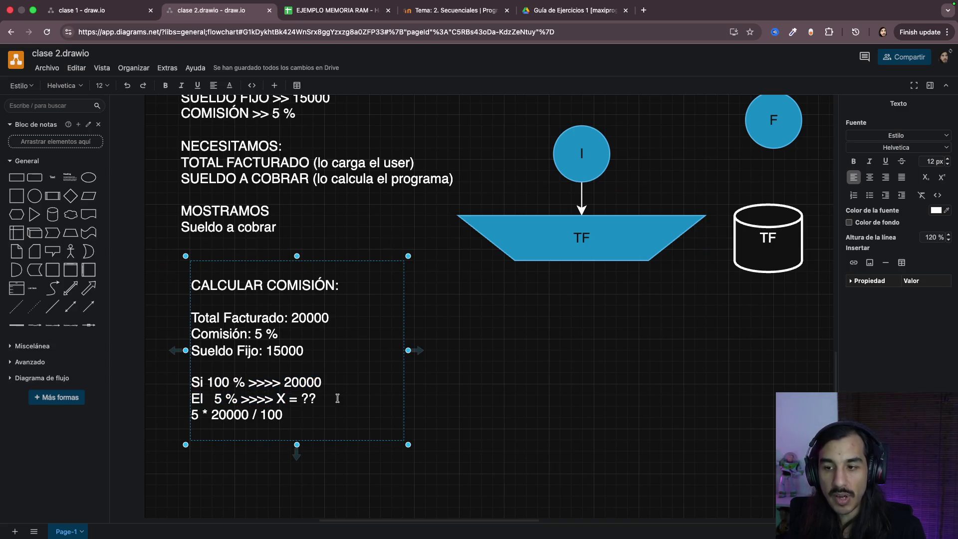
key("Delete")
key("BackSpace")
key("BackSpace")
type("15 * 20000 / 100")
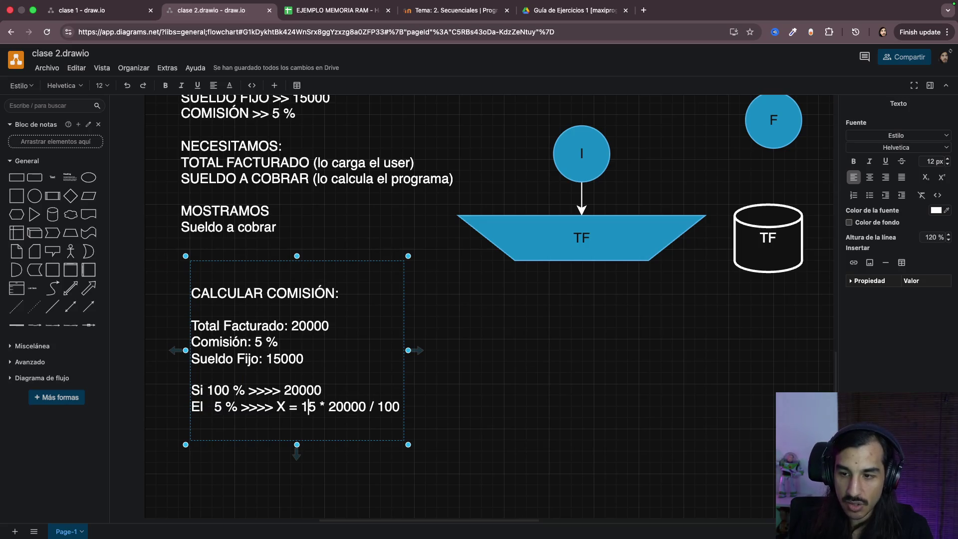
key("BackSpace")
type("000")
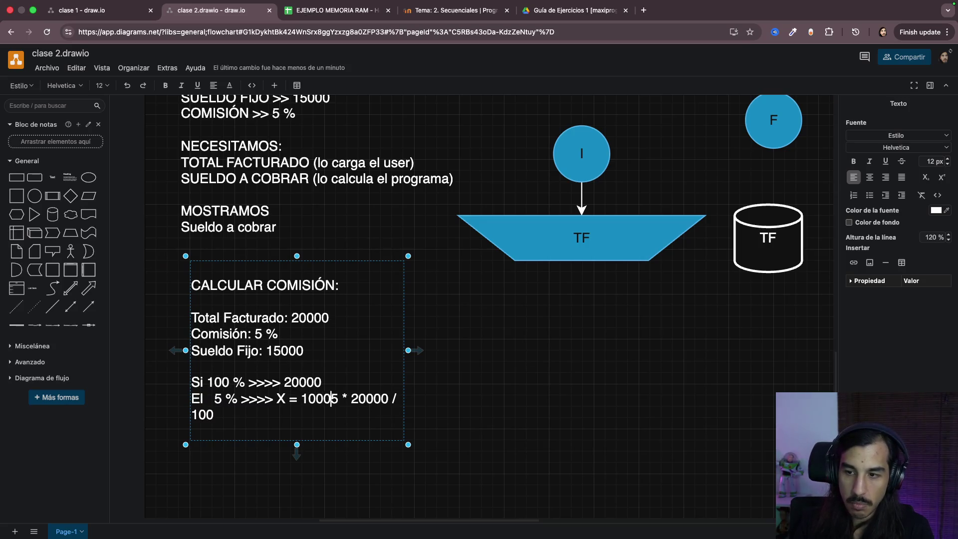
Step: Keep 5 * 20000 / 100 on its own line below X = 1000 and finish editing
key("Return")
key("Up")
key("Up")
key("End")
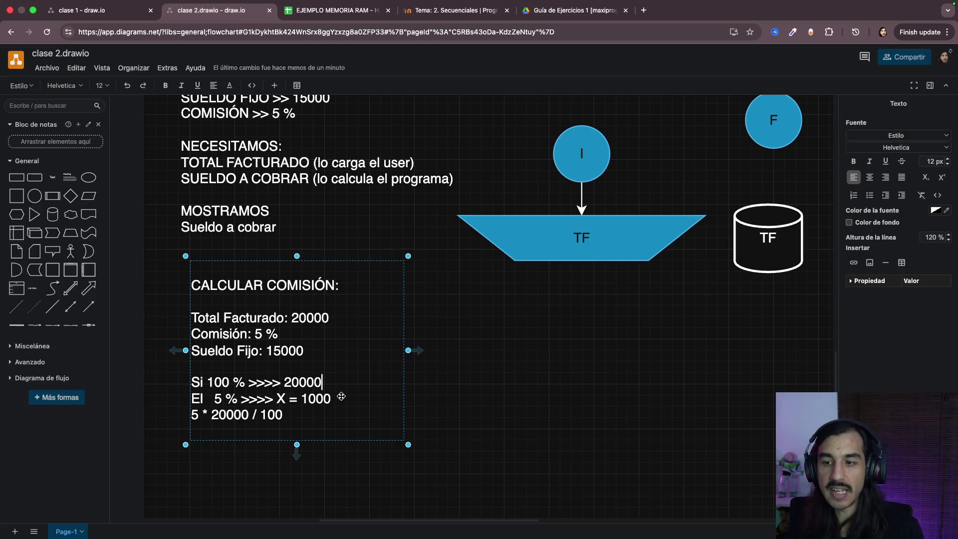
key("Down")
left_click_drag(274, 397, 345, 400)
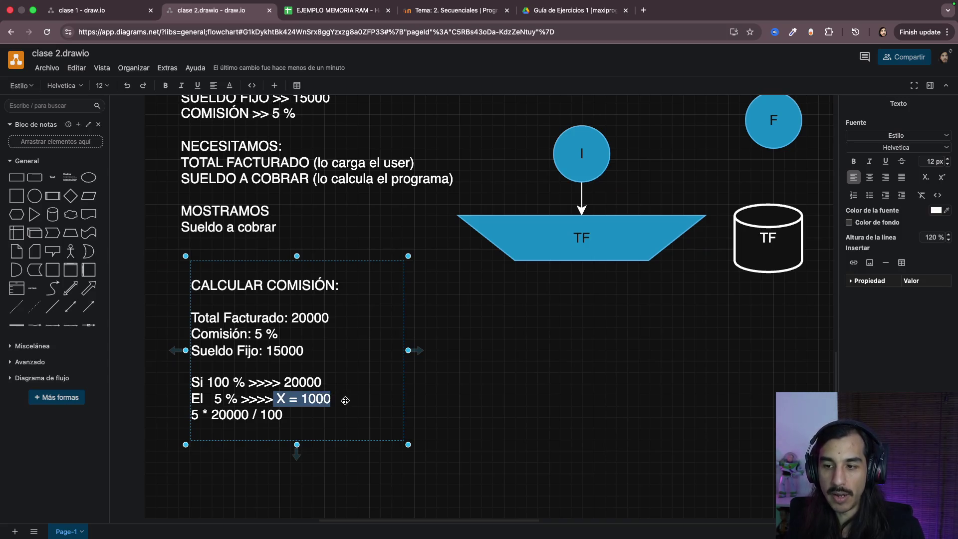
left_click(471, 382)
scroll(470, 381, "up", 5)
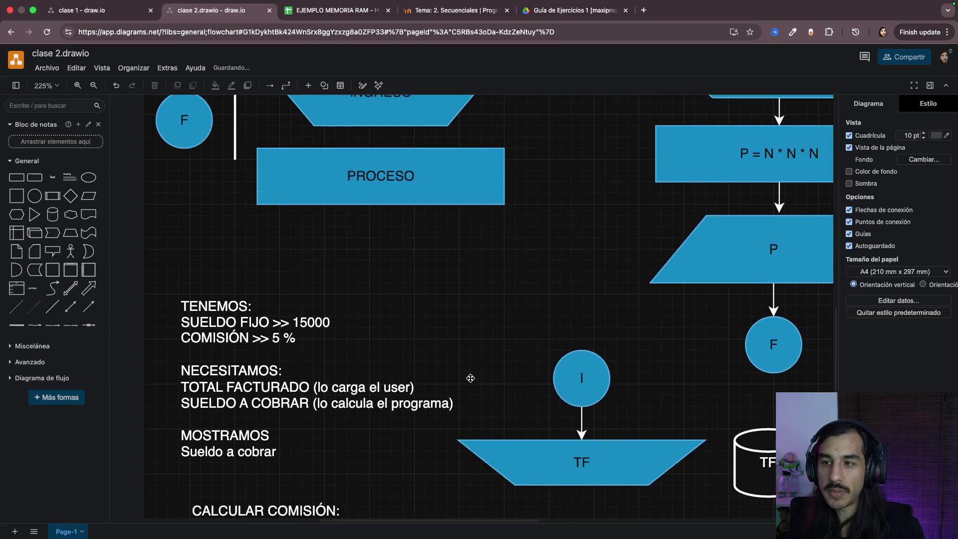
Step: Put the PROCESO rectangle under the TF input and relabel it 5 * TF / 100
left_click(391, 183)
scroll(392, 184, "down", 6)
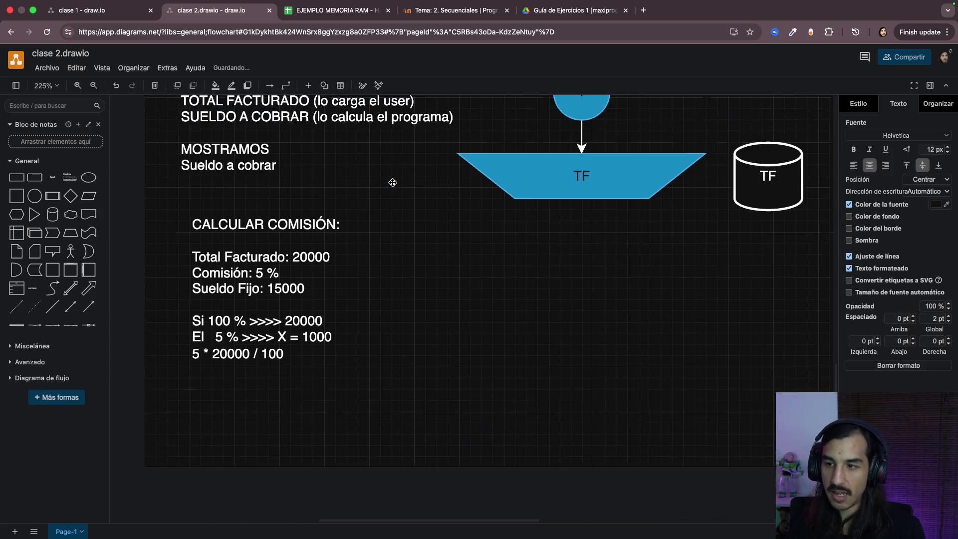
mouse_move(391, 183)
left_mouse_down()
mouse_move(539, 238)
mouse_move(524, 229)
left_mouse_up()
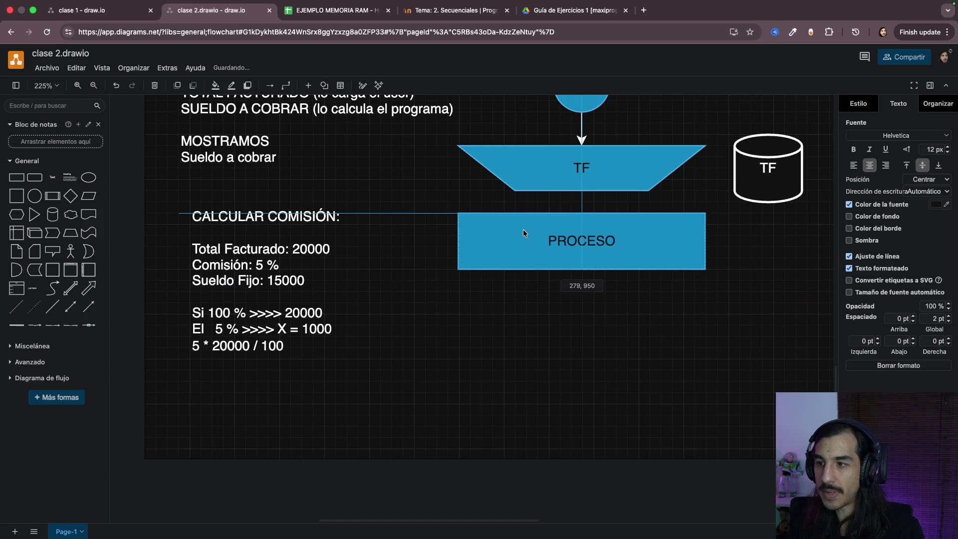
double_click(580, 243)
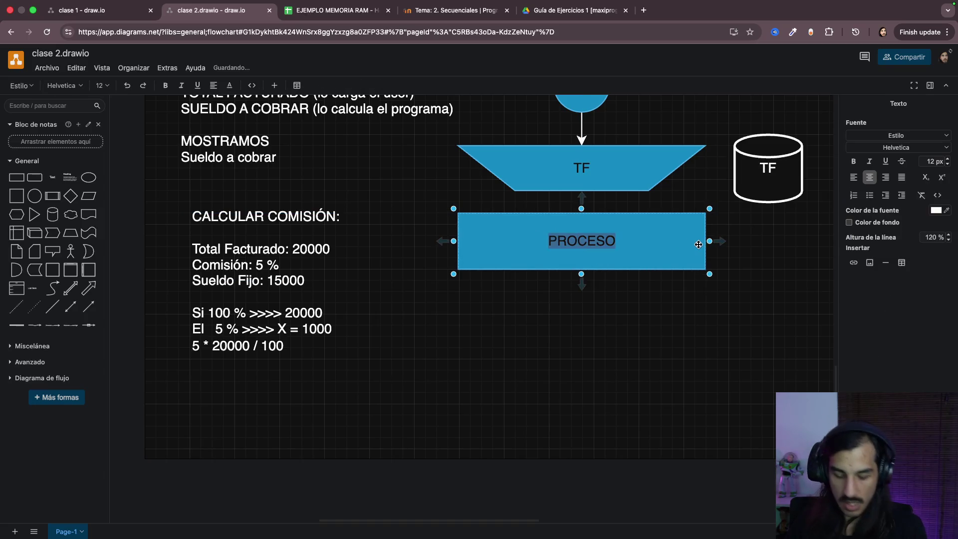
type("5 *")
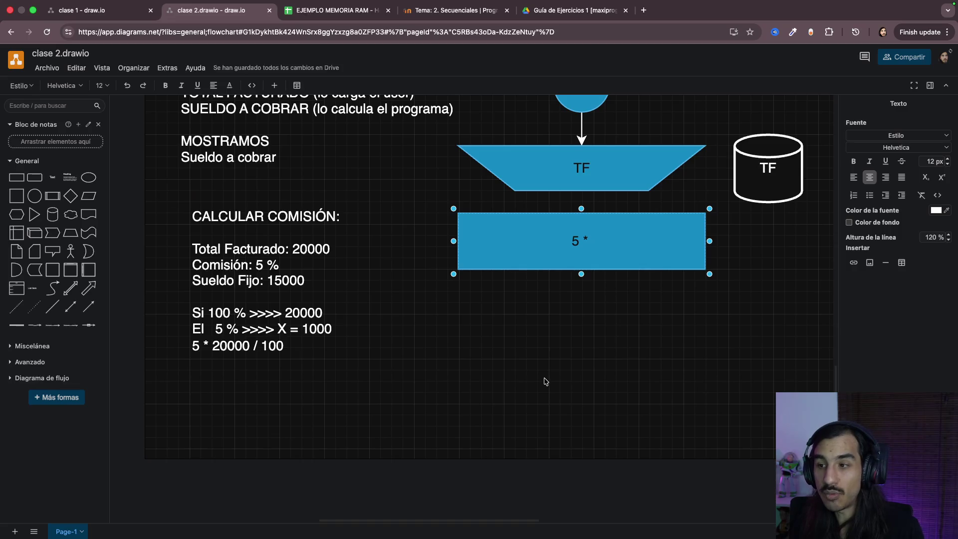
type(" TF")
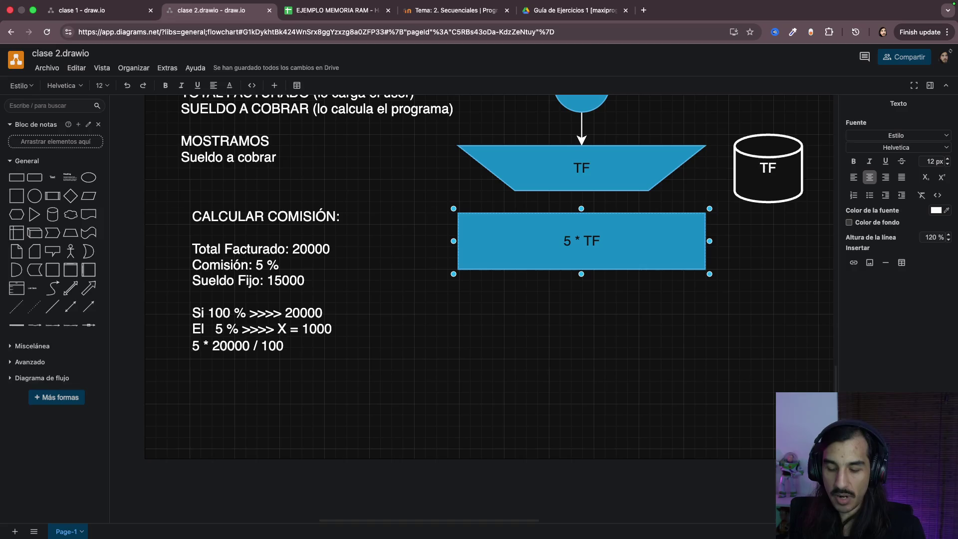
type(" /")
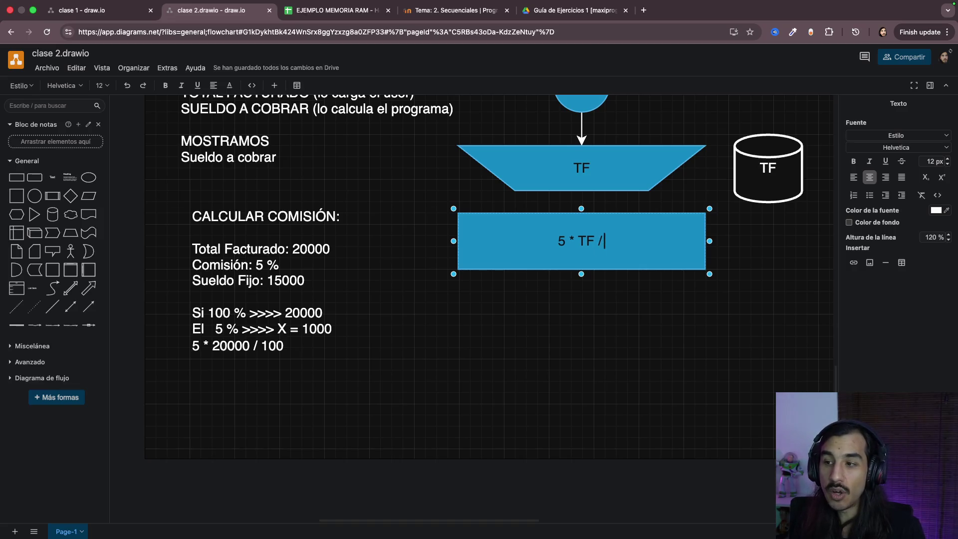
type(" 100")
left_click(552, 352)
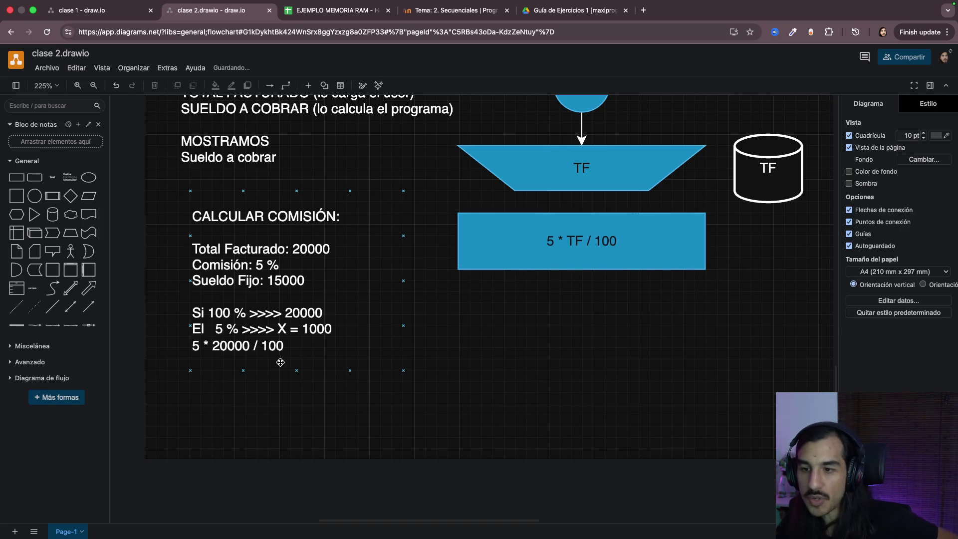
scroll(226, 349, "up", 5)
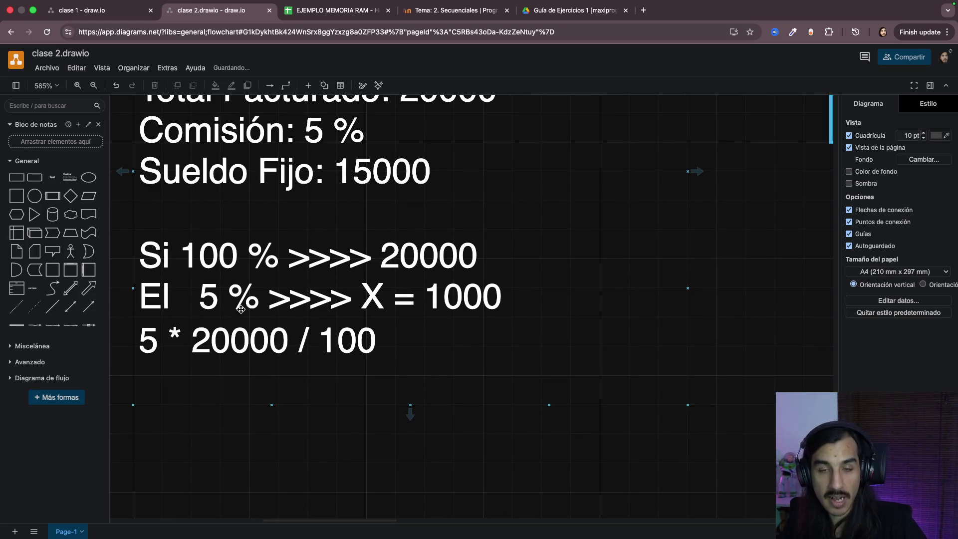
scroll(250, 323, "down", 5)
scroll(247, 327, "down", 3)
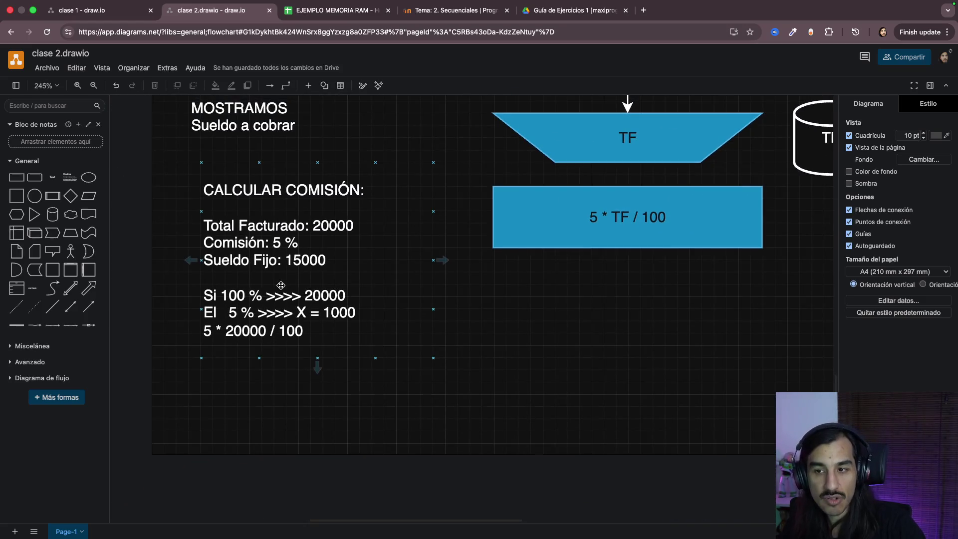
scroll(416, 321, "down", 2)
scroll(424, 321, "up", 2)
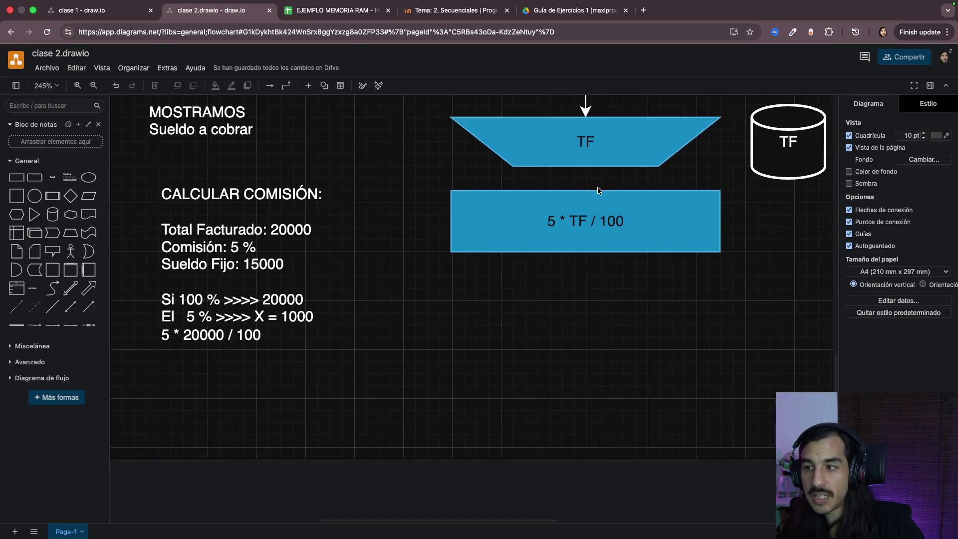
Step: Reopen the 5 * TF / 100 label and select its parts for review
double_click(603, 221)
left_click(586, 222)
left_click_drag(546, 221, 581, 221)
triple_click(582, 221)
double_click(578, 221)
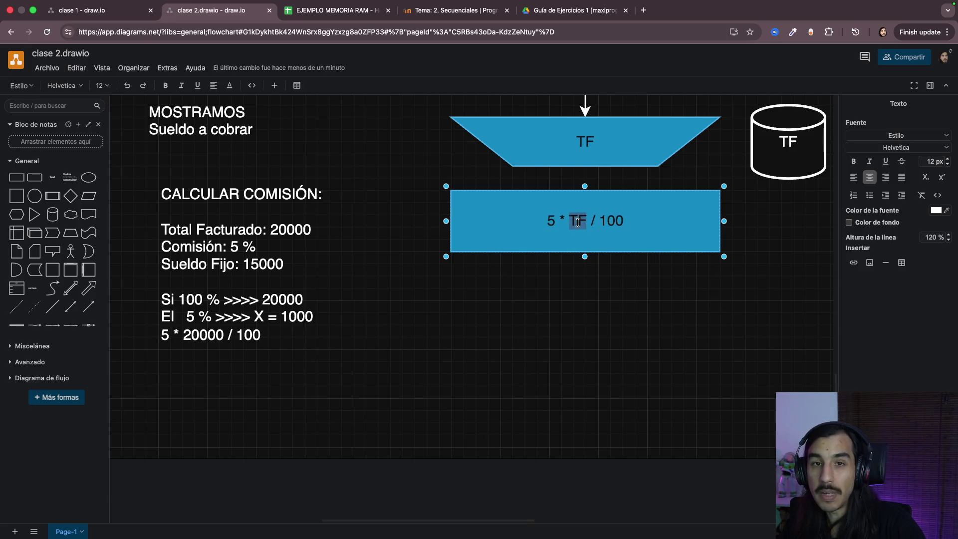
mouse_move(551, 221)
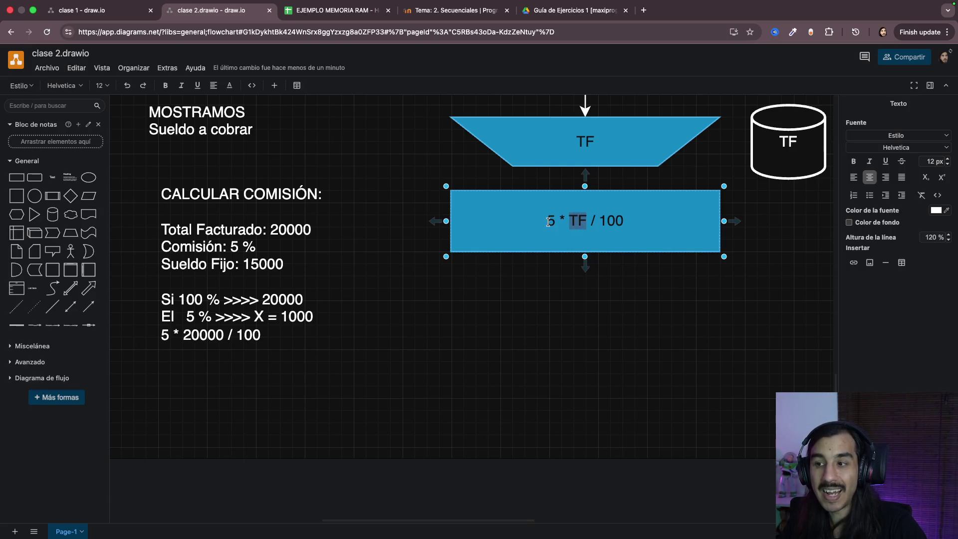
Step: Prefix the process label so it reads C = 5 * TF / 100
left_click_drag(551, 221, 629, 220)
key("Left")
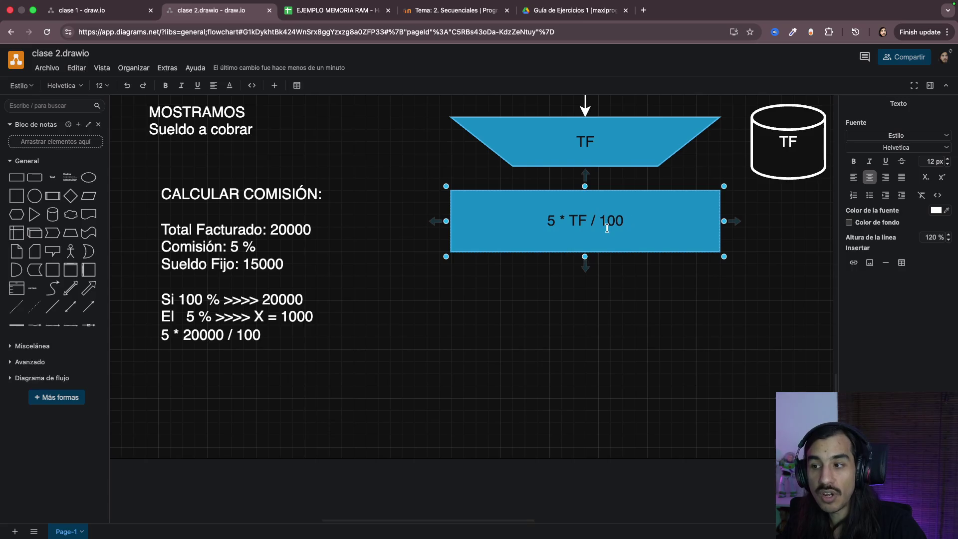
mouse_move(585, 143)
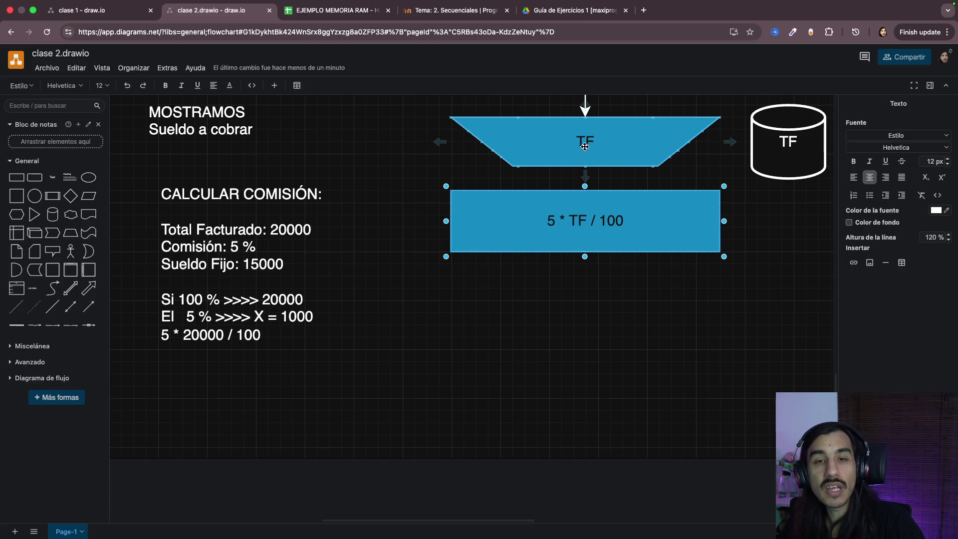
key("Left")
key("Left")
key("Left")
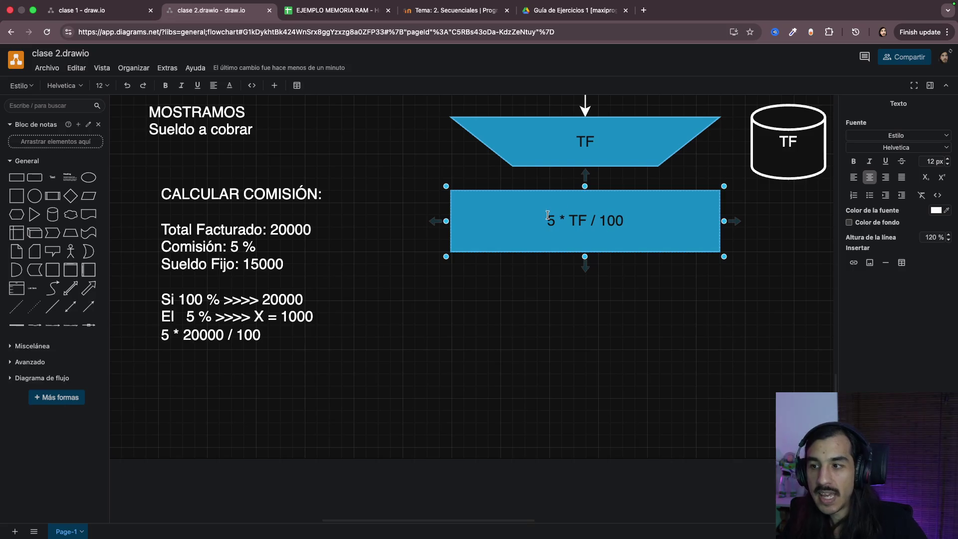
type("= ")
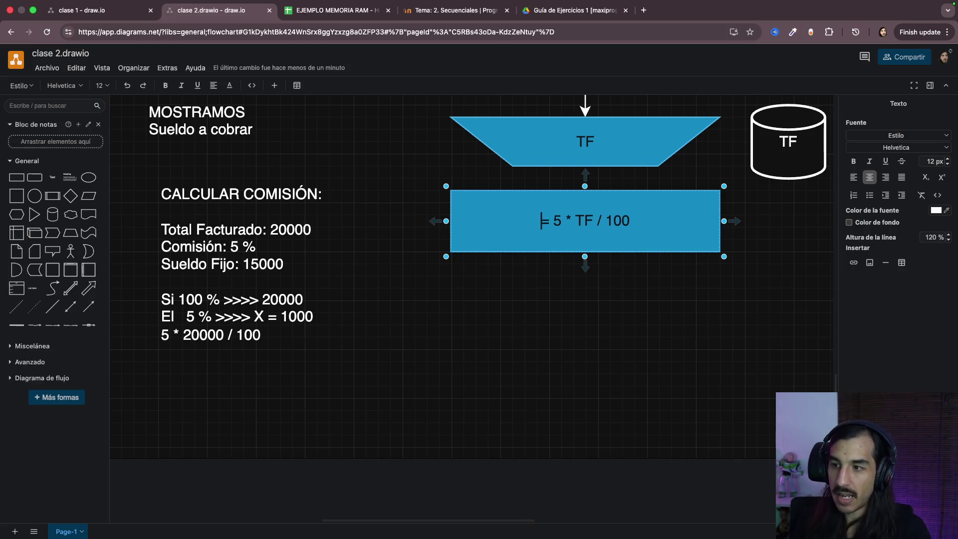
type("C")
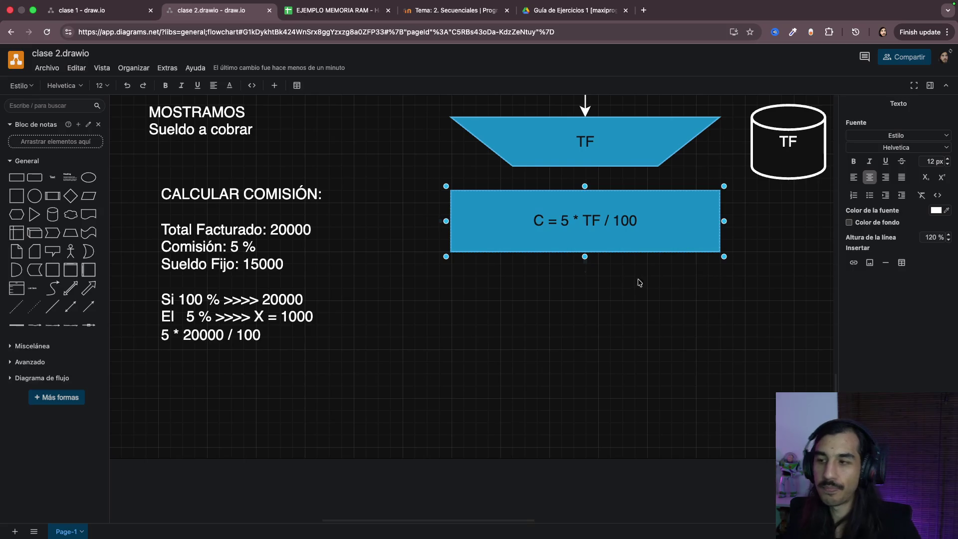
left_click(630, 287)
scroll(631, 287, "up", 2)
Step: Duplicate the C = 5 * TF / 100 process box with copy and paste
left_click(630, 283)
left_click(627, 373)
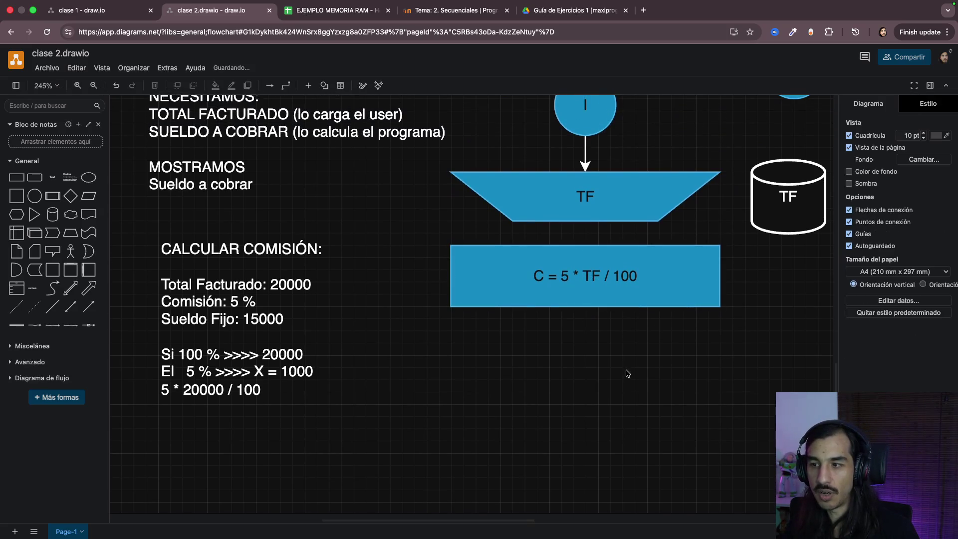
scroll(626, 374, "up", 1)
left_click(583, 298)
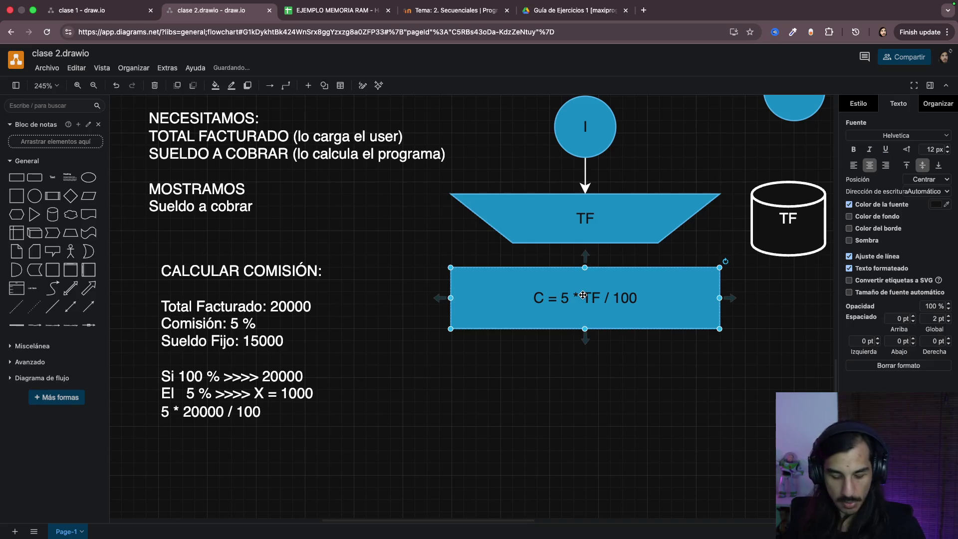
key("ctrl+c")
key("ctrl+v")
Step: Place the duplicate below the commission box and relabel it SF = C + 15000
left_click_drag(630, 321, 506, 382)
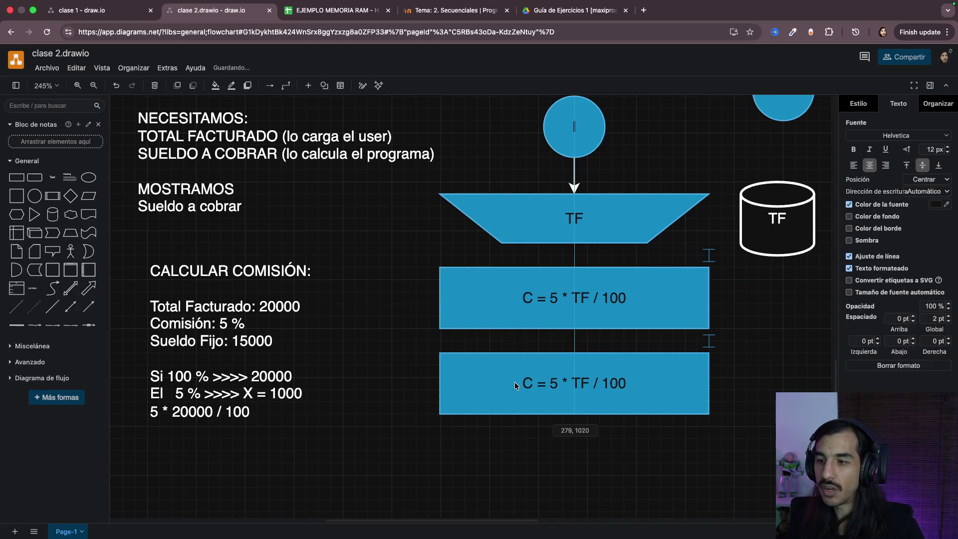
scroll(528, 407, "down", 2)
double_click(556, 337)
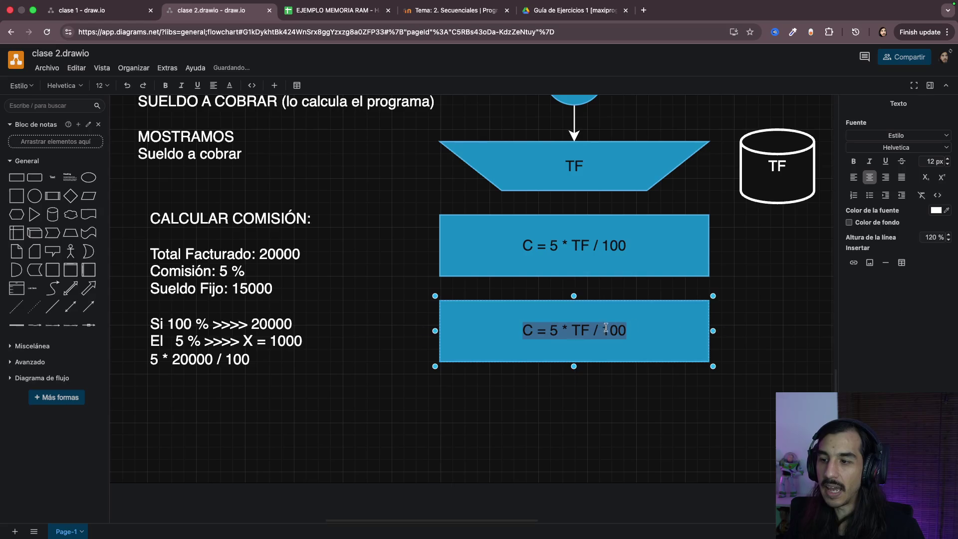
type("C + 15000")
key("Home")
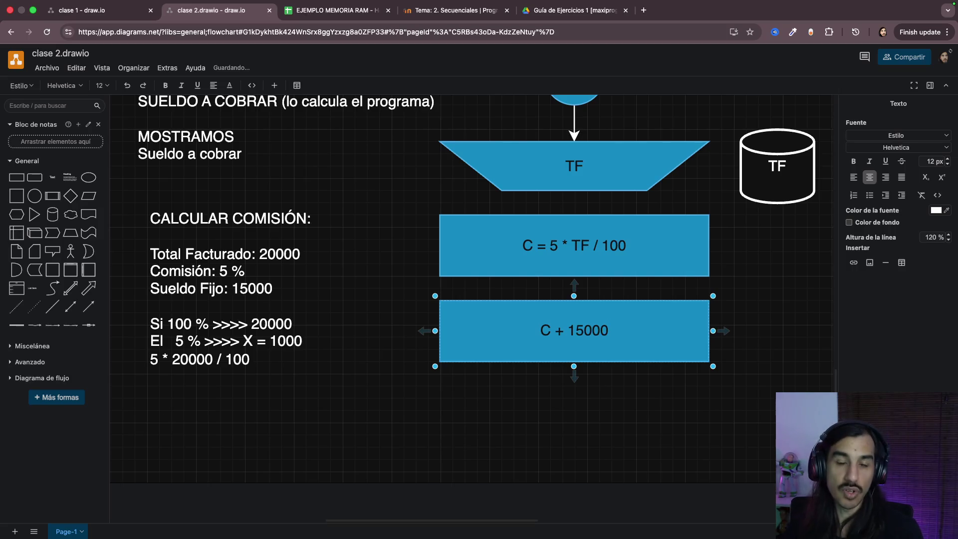
type("S")
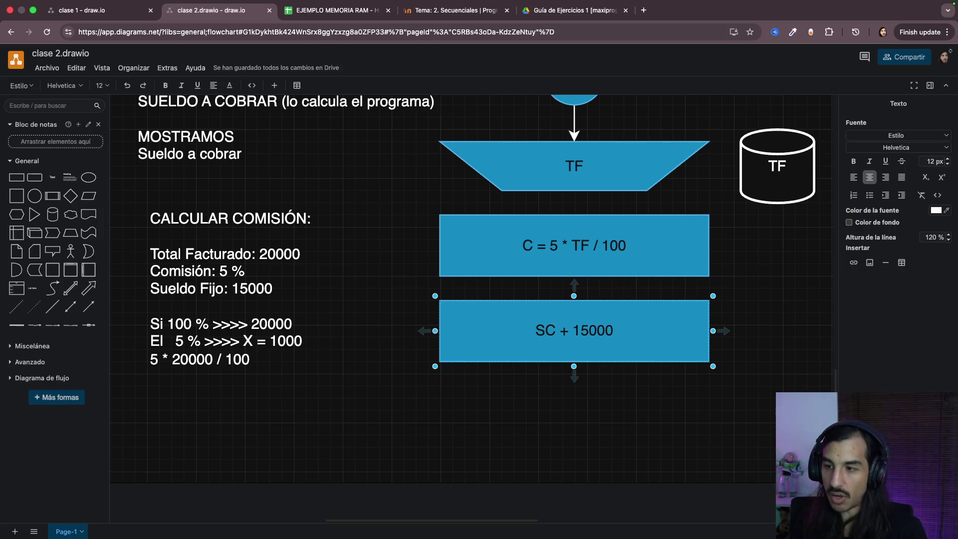
type("F =")
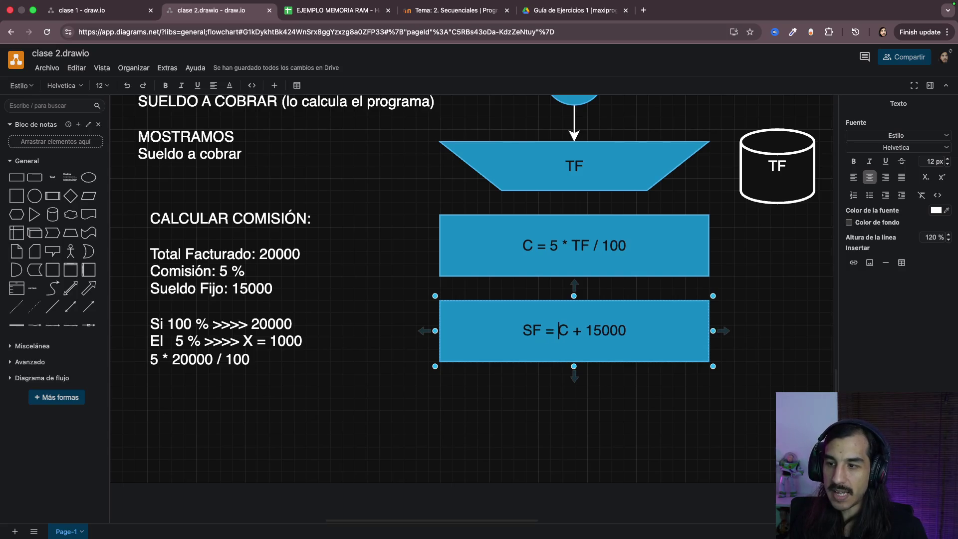
left_click(658, 393)
scroll(599, 336, "down", 2)
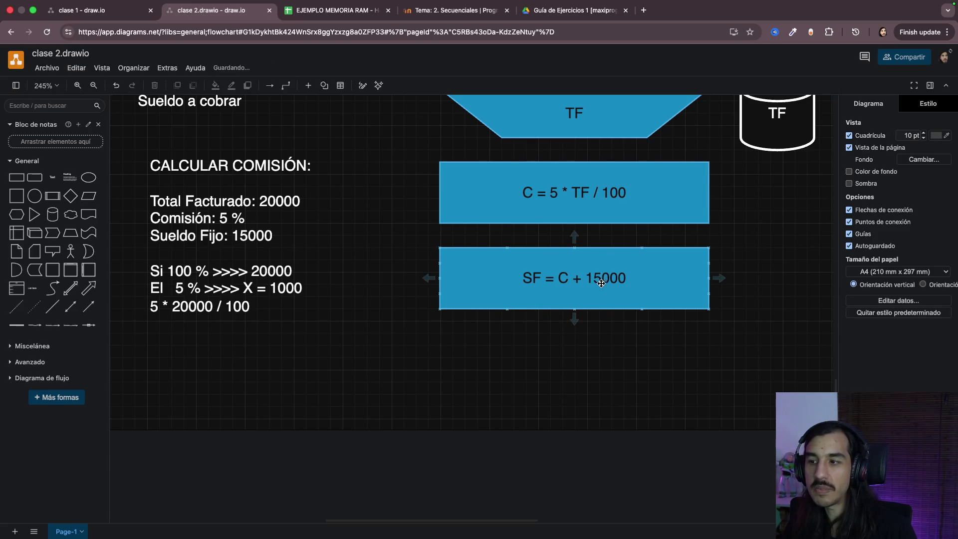
scroll(617, 333, "down", 5)
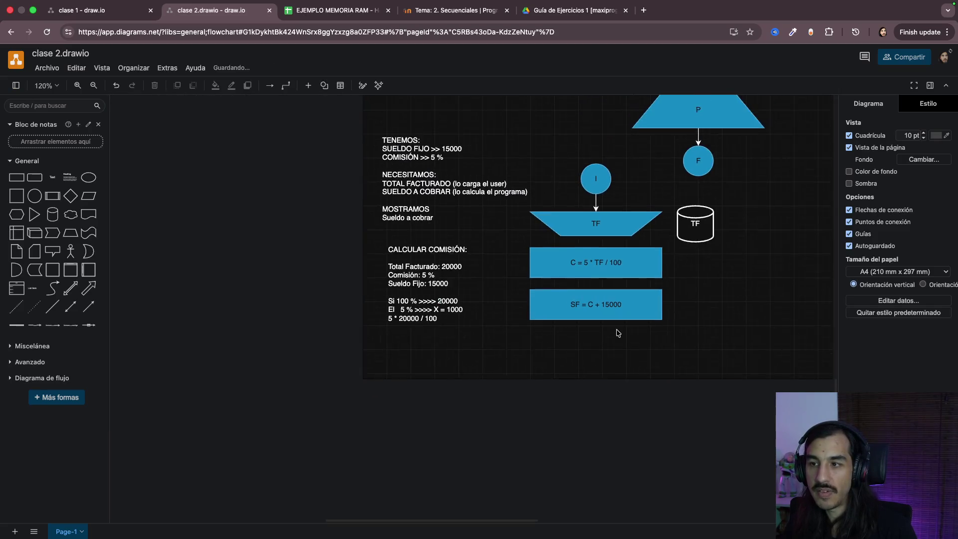
scroll(486, 150, "up", 3)
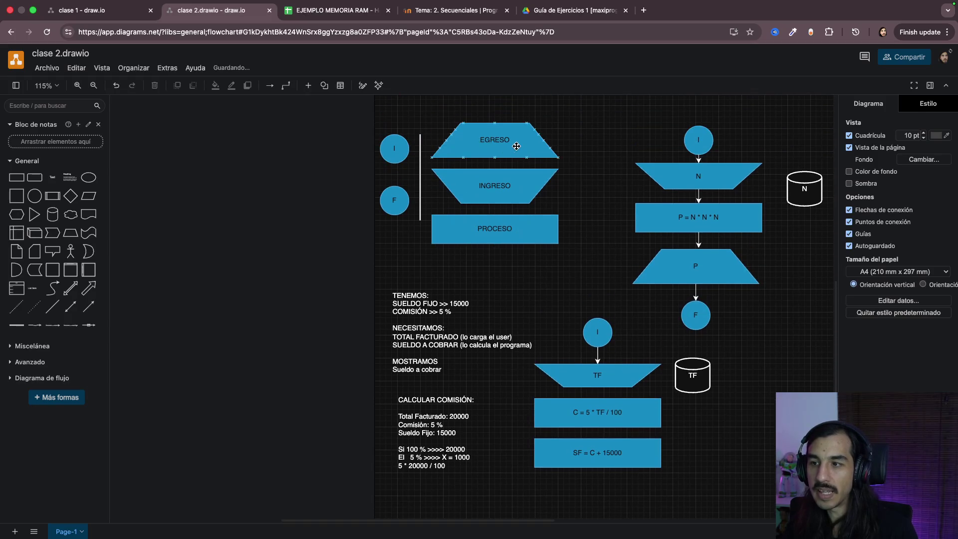
Step: Place an EGRESO trapezoid under the SF = C + 15000 box and label it SF
left_click(517, 146)
scroll(609, 278, "down", 3)
left_click(610, 277)
scroll(610, 278, "up", 5)
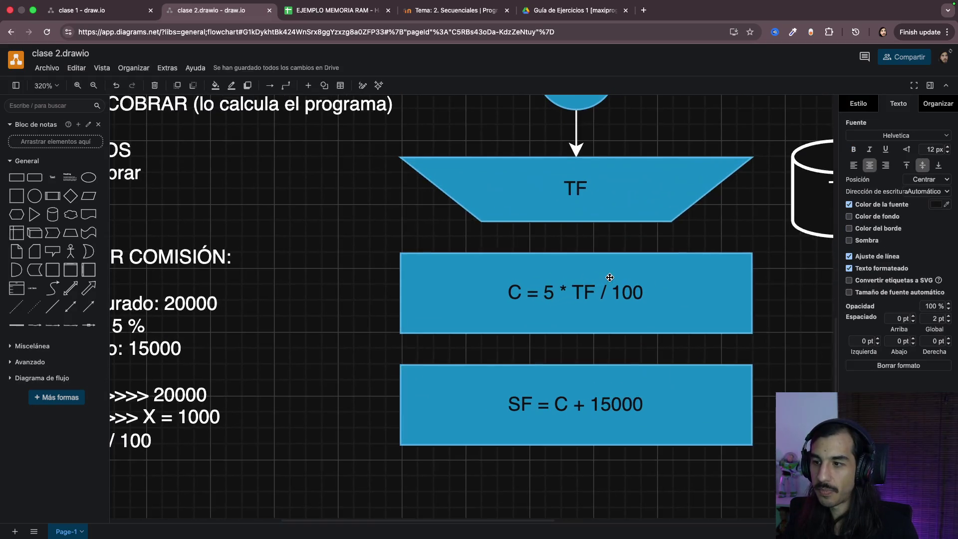
scroll(621, 330, "down", 1)
scroll(639, 391, "down", 2)
left_click(640, 392)
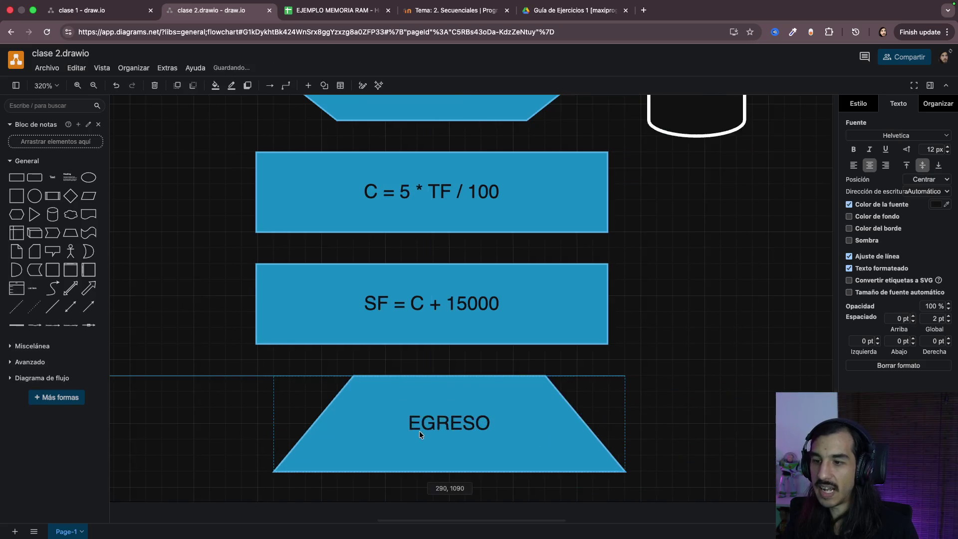
left_click_drag(635, 449, 411, 432)
double_click(437, 423)
type("S")
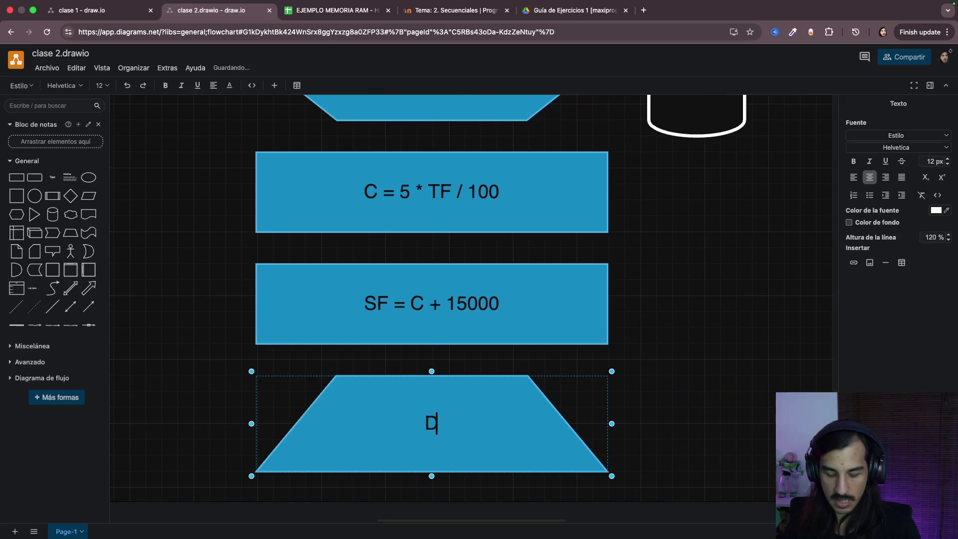
type("F")
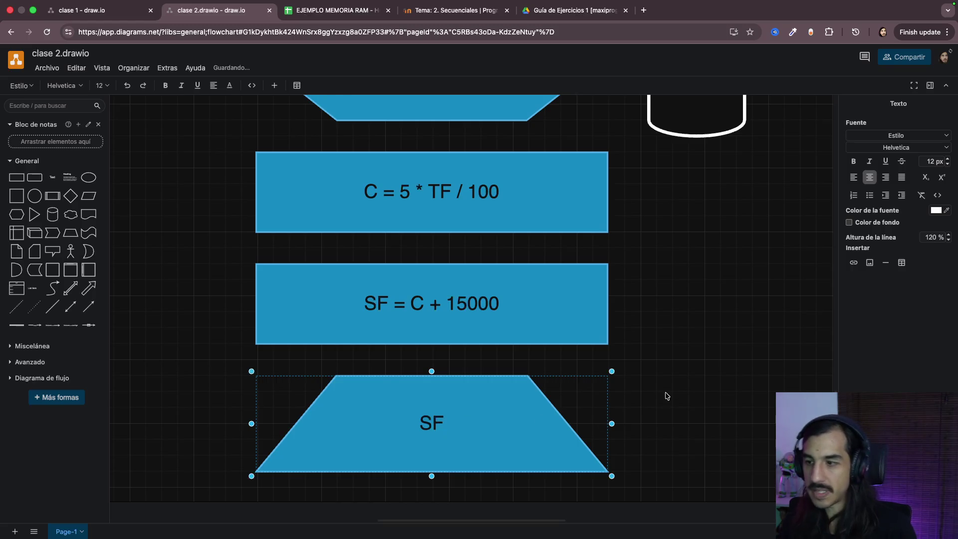
left_click(688, 387)
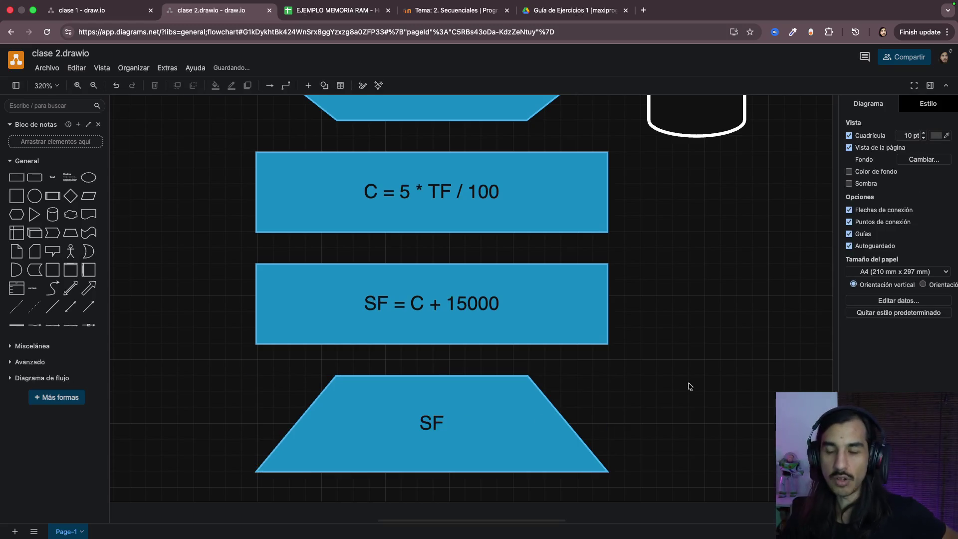
scroll(668, 324, "down", 3)
scroll(668, 324, "down", 2)
scroll(674, 323, "up", 2)
left_click(539, 218)
Step: Connect TF, the C = 5 * TF / 100 box, the SF box and the SF output with downward arrows
left_click(515, 241)
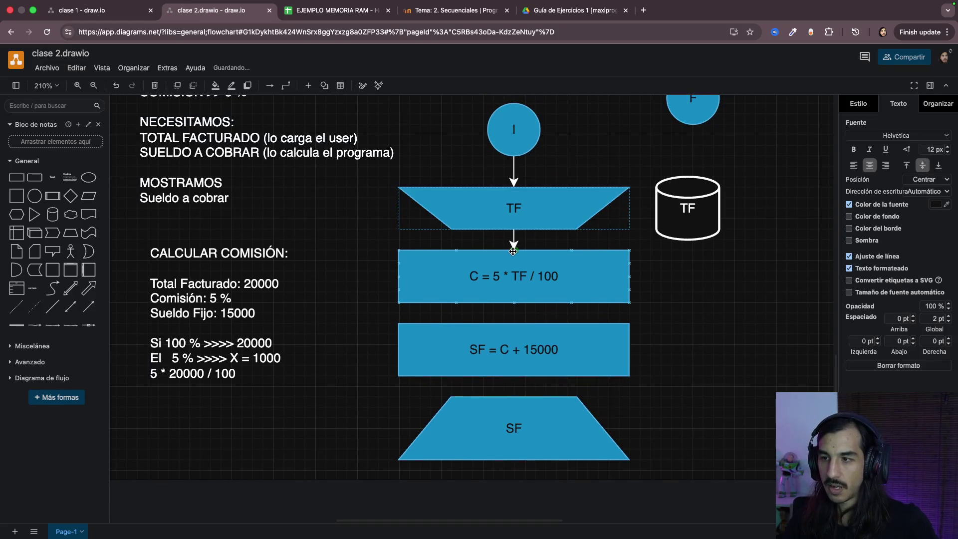
left_click(514, 314)
left_click(514, 386)
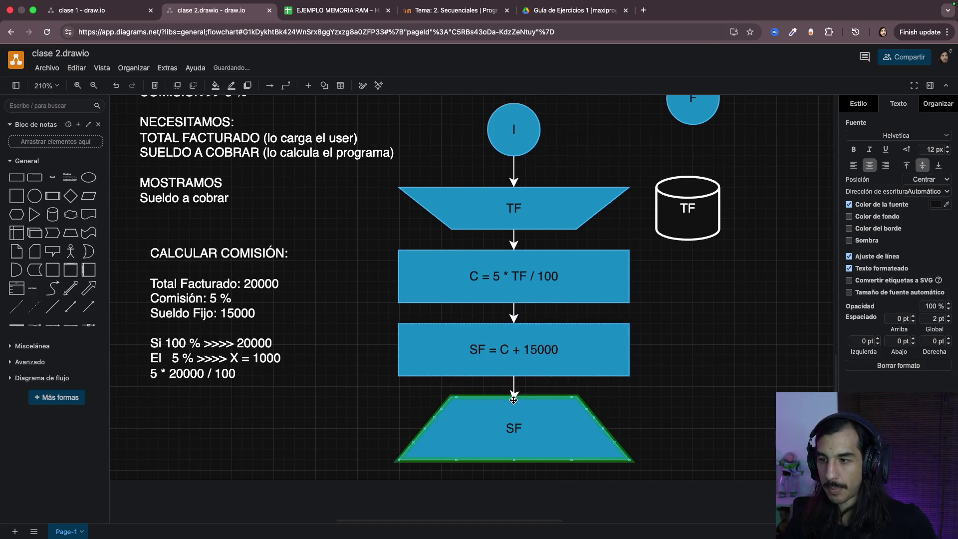
key("Escape")
scroll(531, 425, "up", 2)
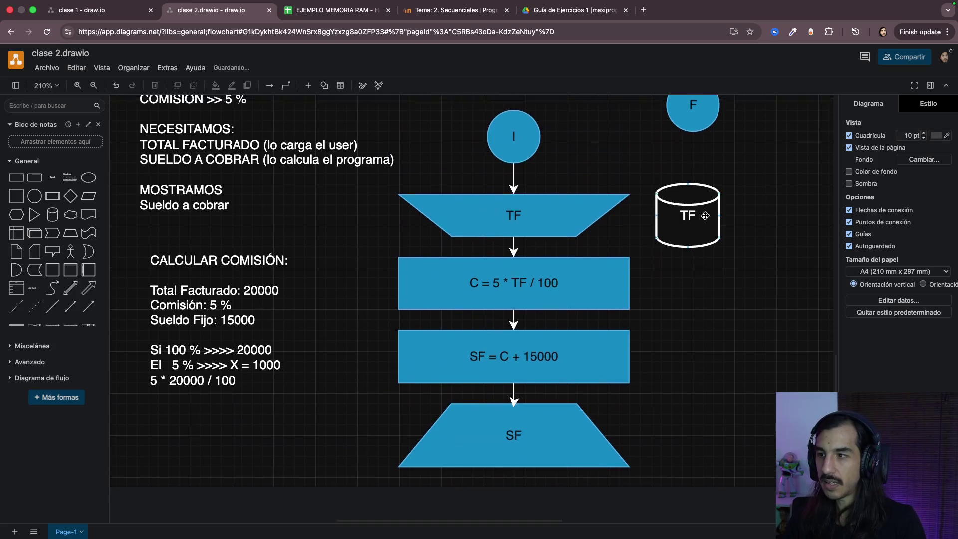
scroll(689, 150, "up", 3)
Step: Paste a copy of the F terminal circle under SF, then undo the misplaced attempt
left_click(700, 162)
scroll(700, 162, "down", 2)
key("ctrl+x")
key("ctrl+v")
mouse_move(711, 268)
left_mouse_down()
mouse_move(544, 418)
mouse_move(528, 421)
left_mouse_up()
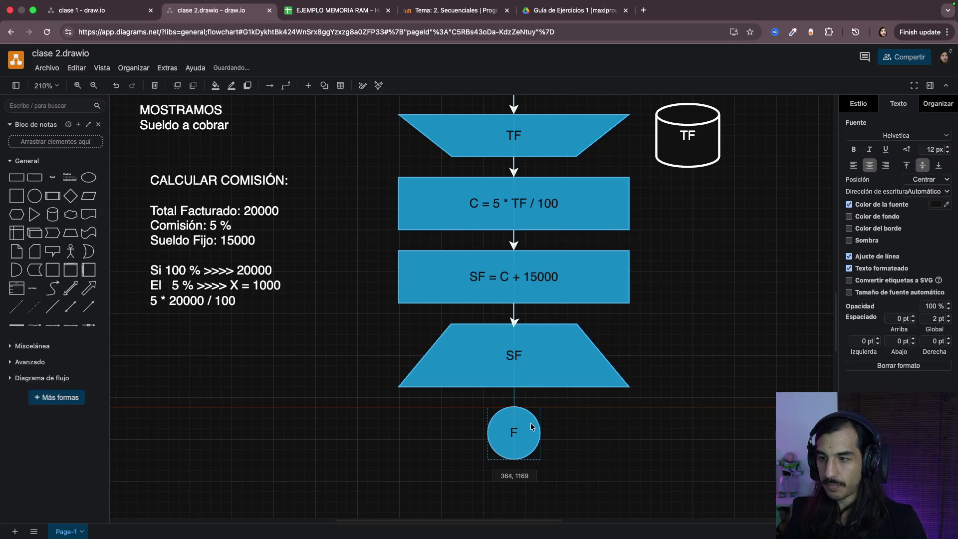
left_click(528, 380)
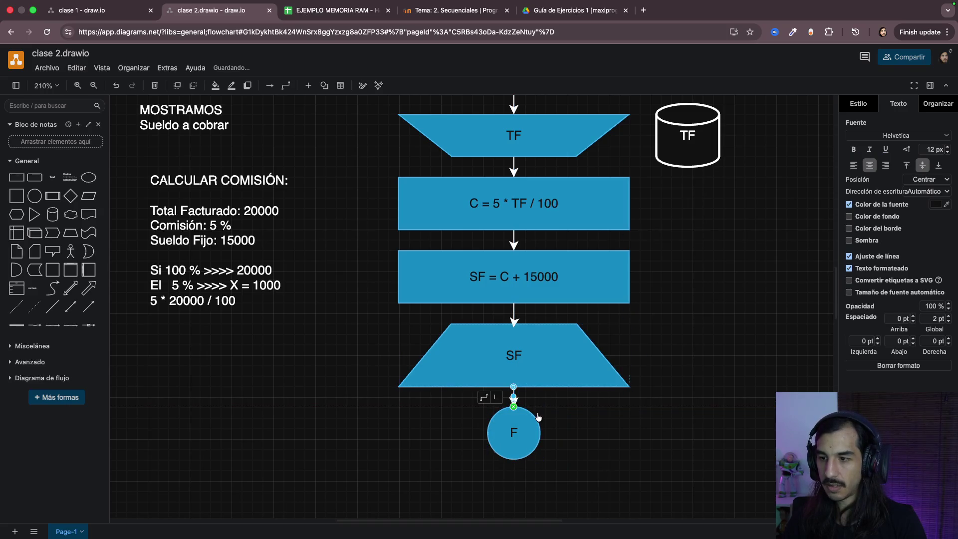
left_click(618, 442)
scroll(619, 443, "up", 2)
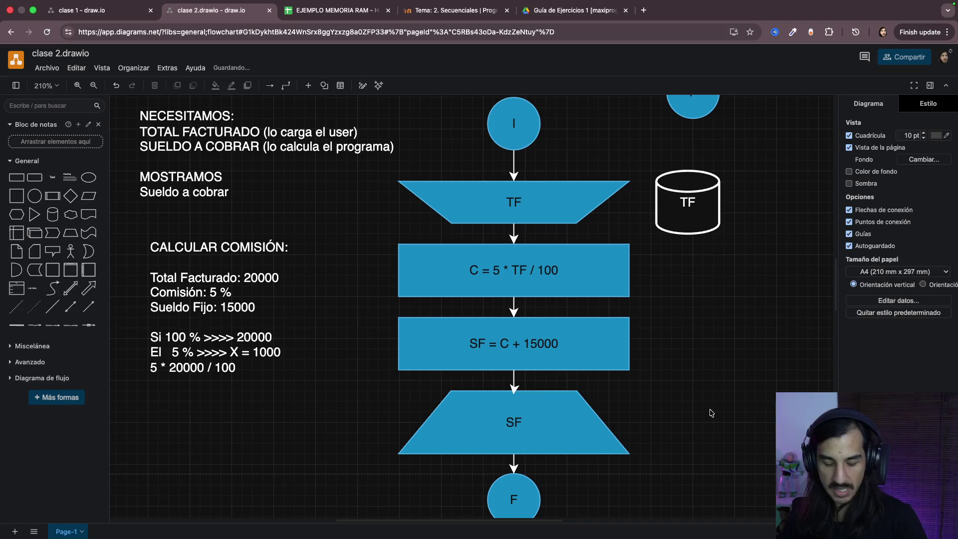
key("ctrl+z")
key("ctrl+z")
key("Delete")
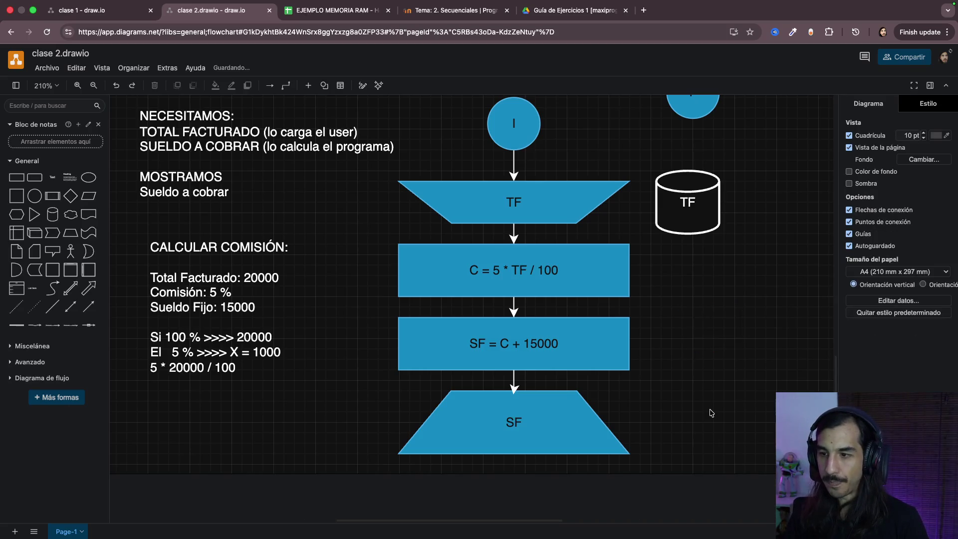
scroll(710, 413, "down", 1)
Step: Reconnect the SF box to the SF output, paste the F circle below and link SF to F
left_click(509, 380)
left_click(516, 316)
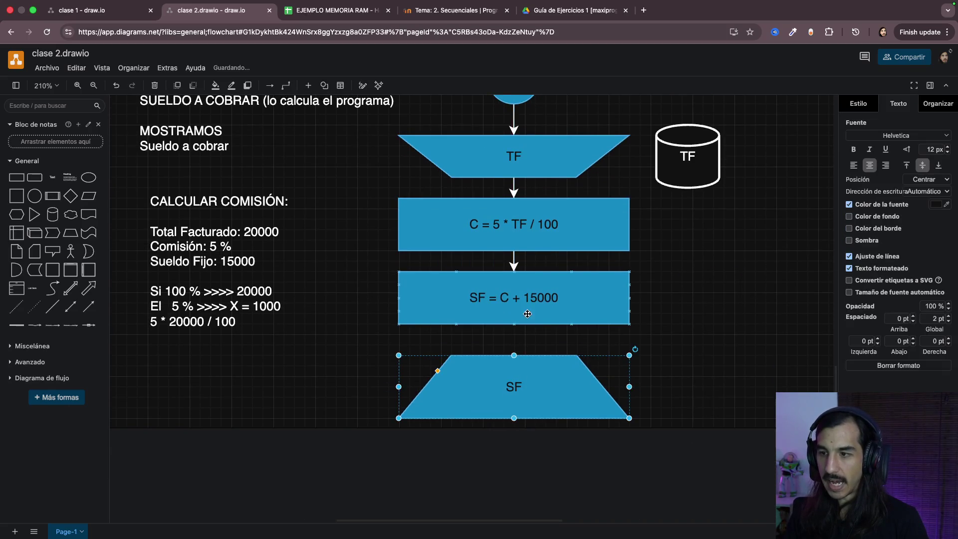
left_click_drag(515, 339, 511, 348)
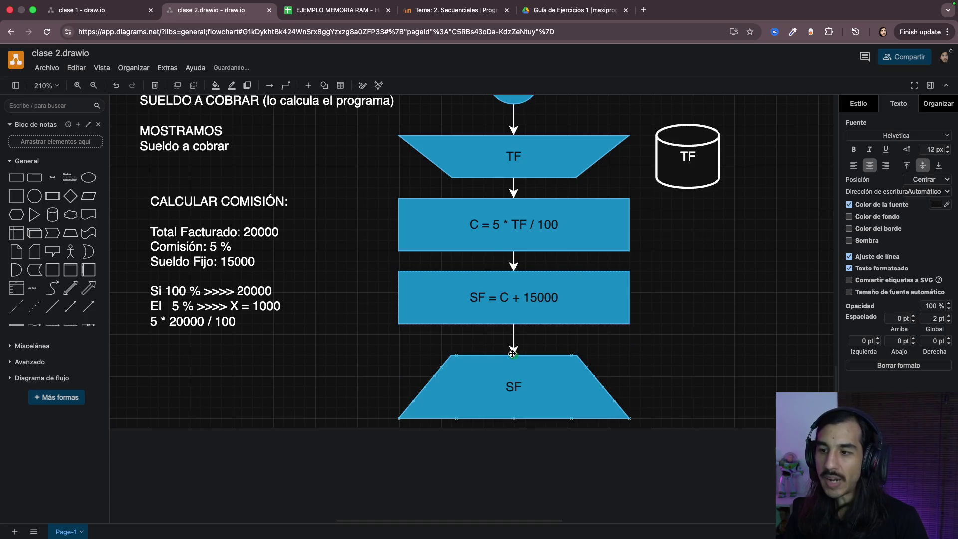
left_click(677, 354)
scroll(683, 356, "down", 1)
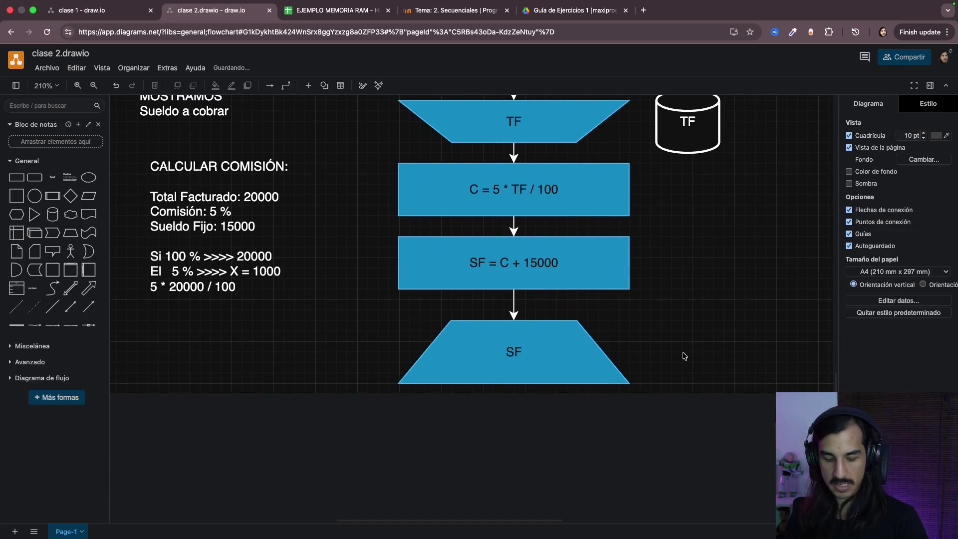
key("ctrl+v")
scroll(696, 352, "down", 1)
mouse_move(704, 352)
left_mouse_down()
mouse_move(530, 417)
mouse_move(513, 412)
left_mouse_up()
left_click(518, 357)
left_click(516, 328)
left_click(514, 356)
scroll(713, 337, "up", 3)
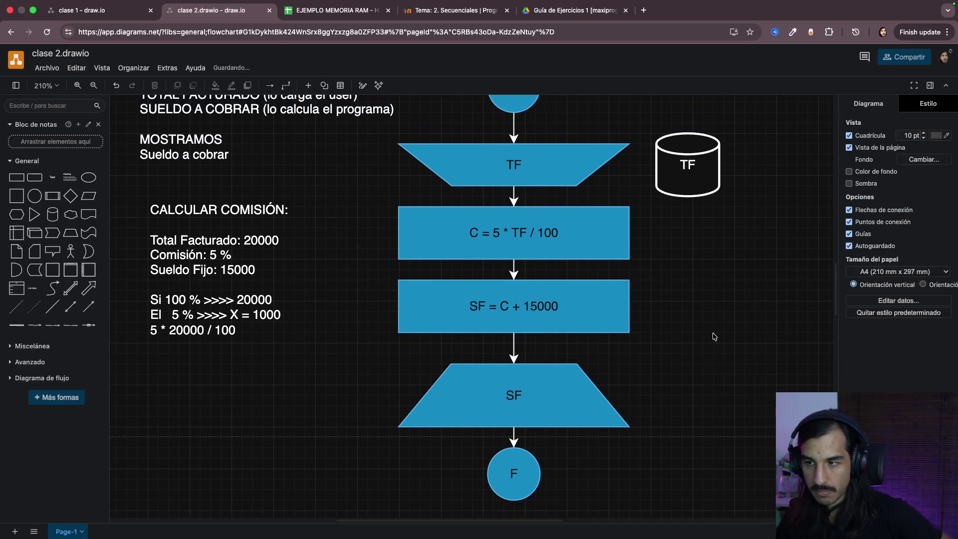
scroll(714, 337, "up", 1)
scroll(713, 337, "down", 1)
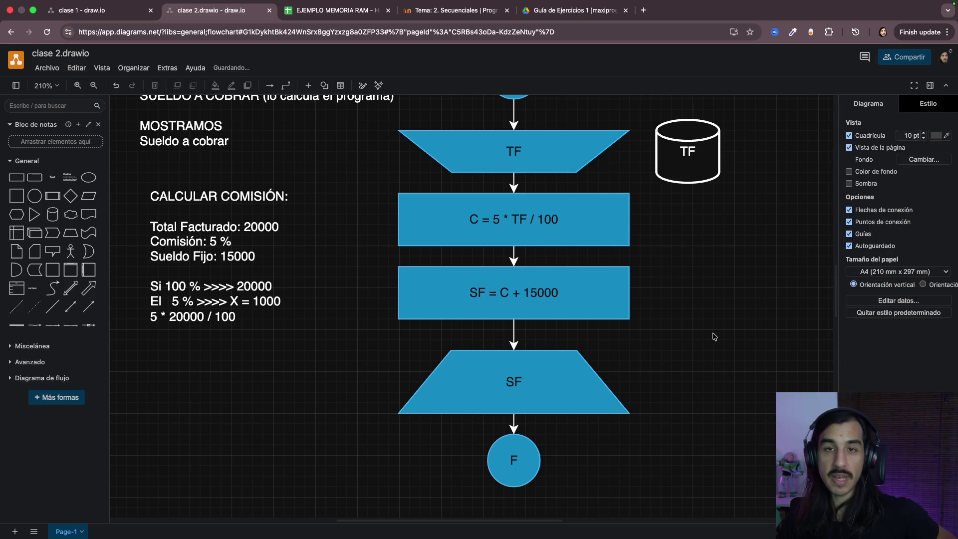